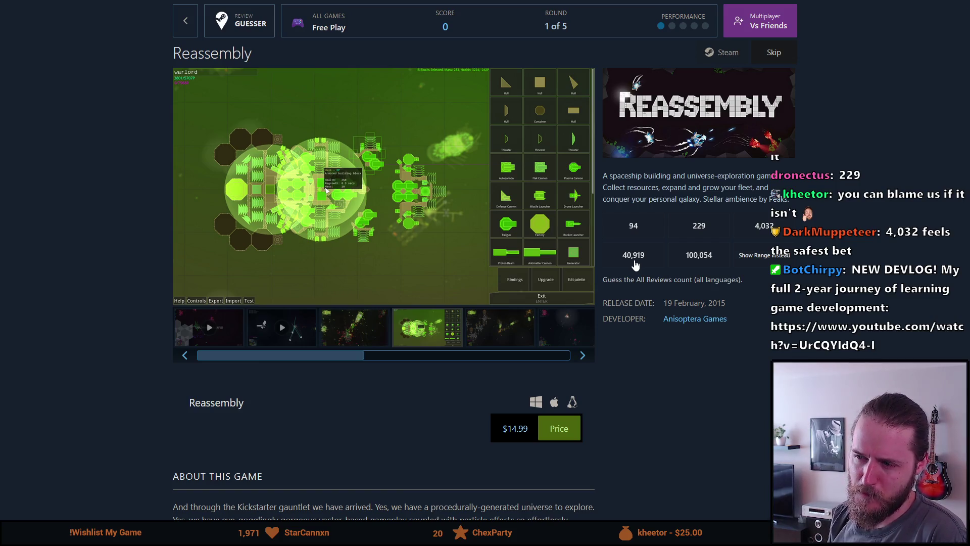
Step: Guess 4,032 reviews for Reassembly, then highlight the 89% underestimation figures in the result
mouse_move(240, 191)
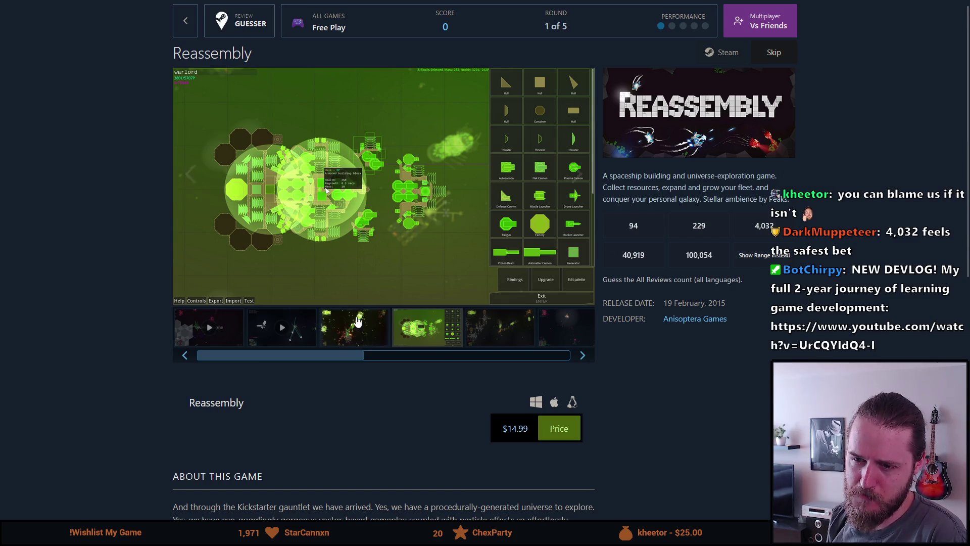
mouse_move(256, 355)
mouse_down()
mouse_move(457, 395)
mouse_move(274, 366)
mouse_up()
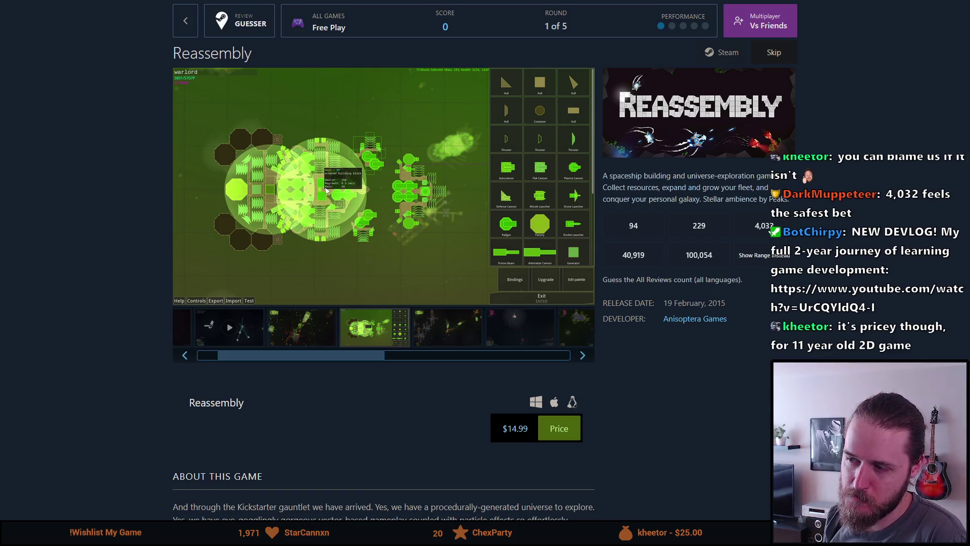
click(765, 228)
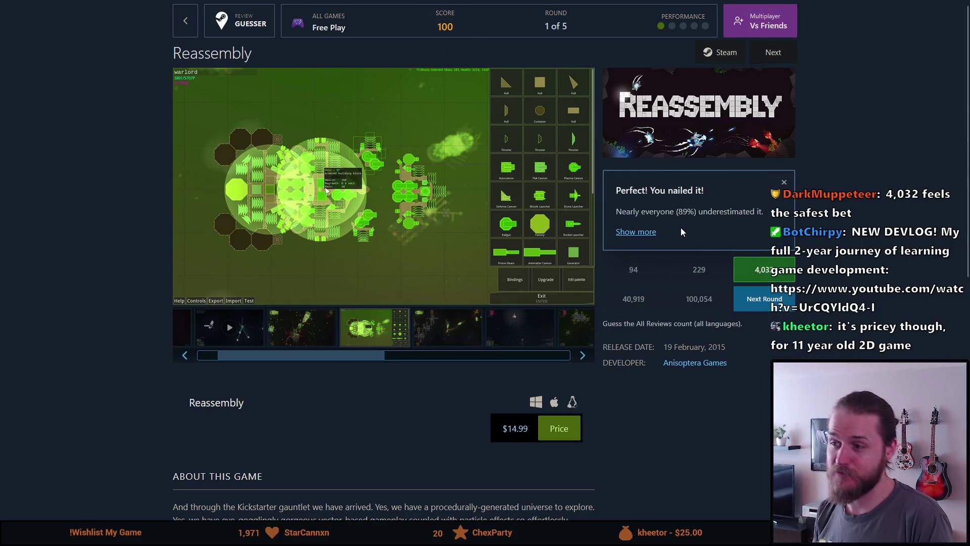
drag(630, 212, 706, 214)
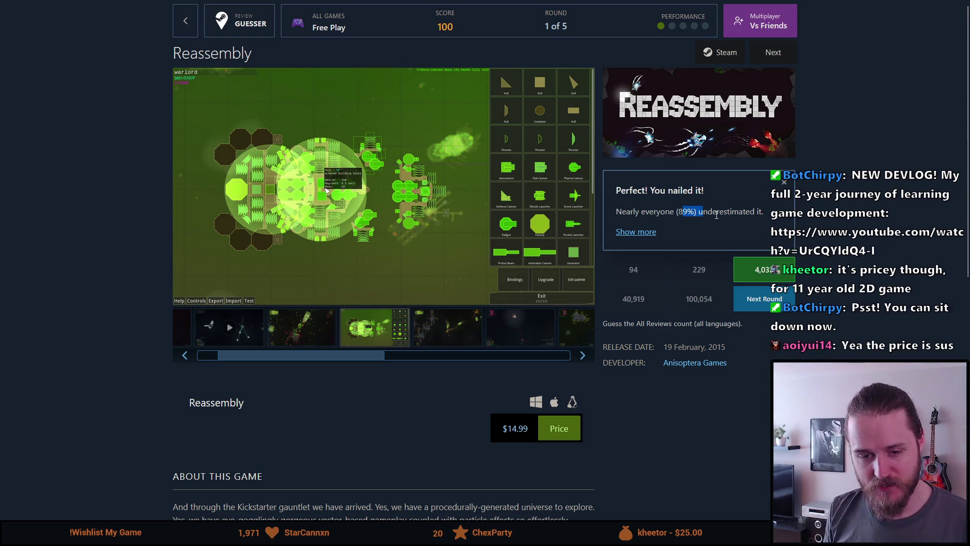
click(715, 216)
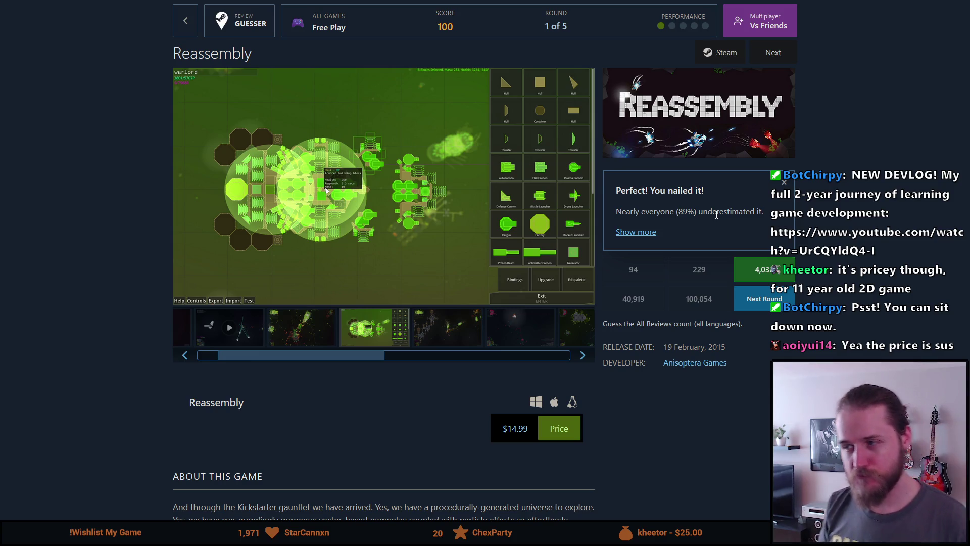
drag(731, 213, 650, 207)
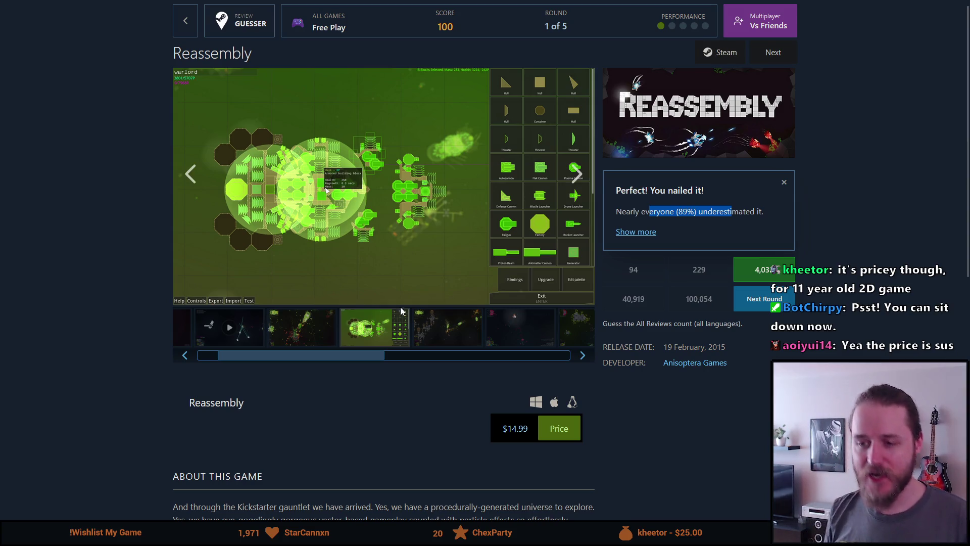
Step: Browse Reassembly's space-battle, dark space and last screenshots in the main viewer
scroll(254, 358, left, 1)
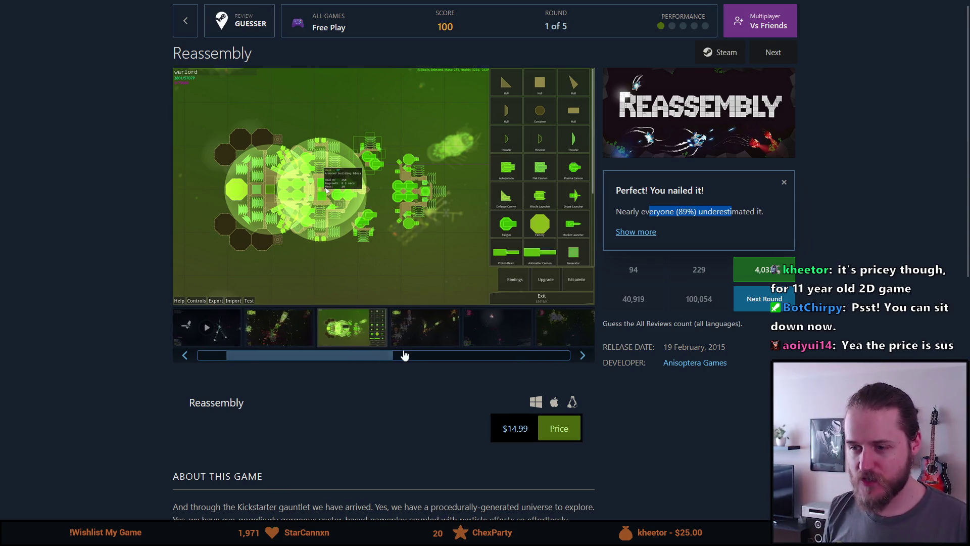
click(425, 342)
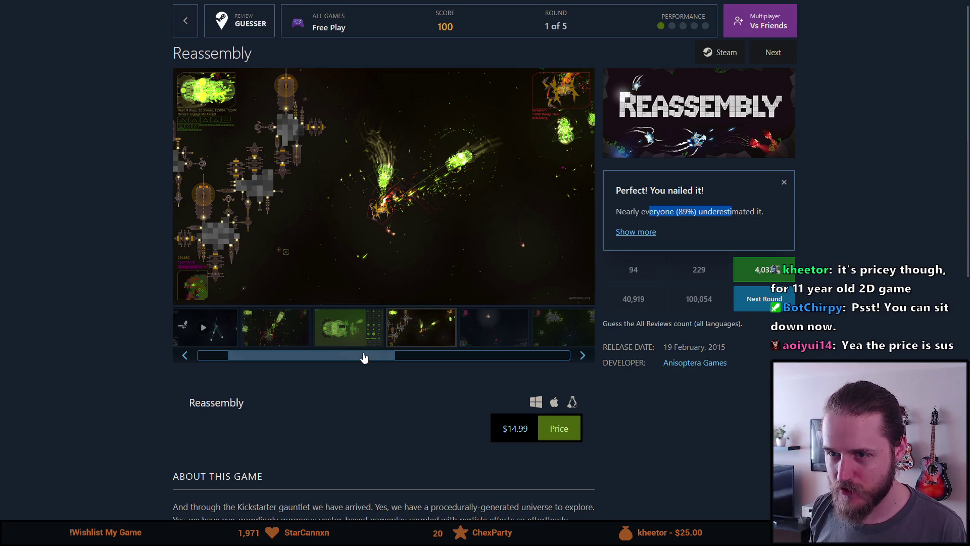
scroll(366, 357, right, 3)
click(404, 337)
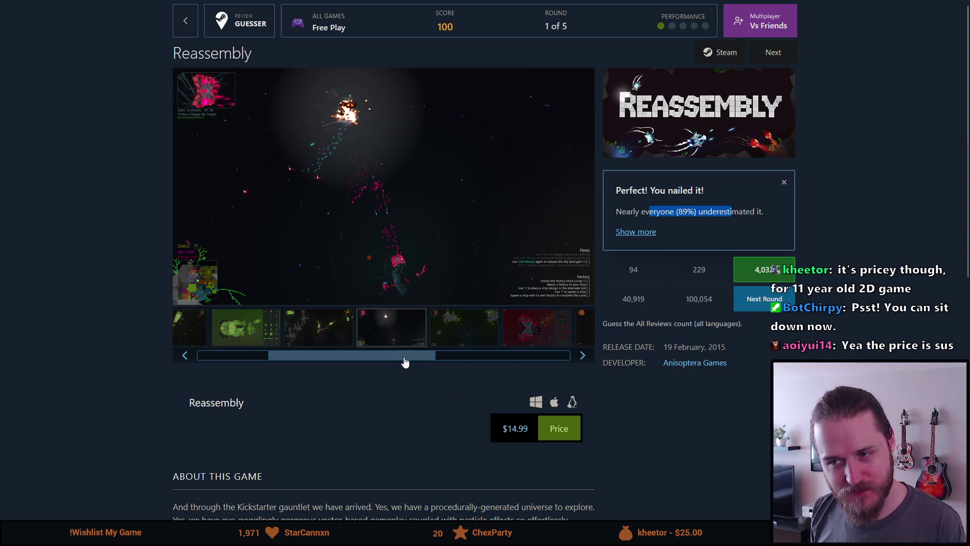
scroll(429, 361, left, 5)
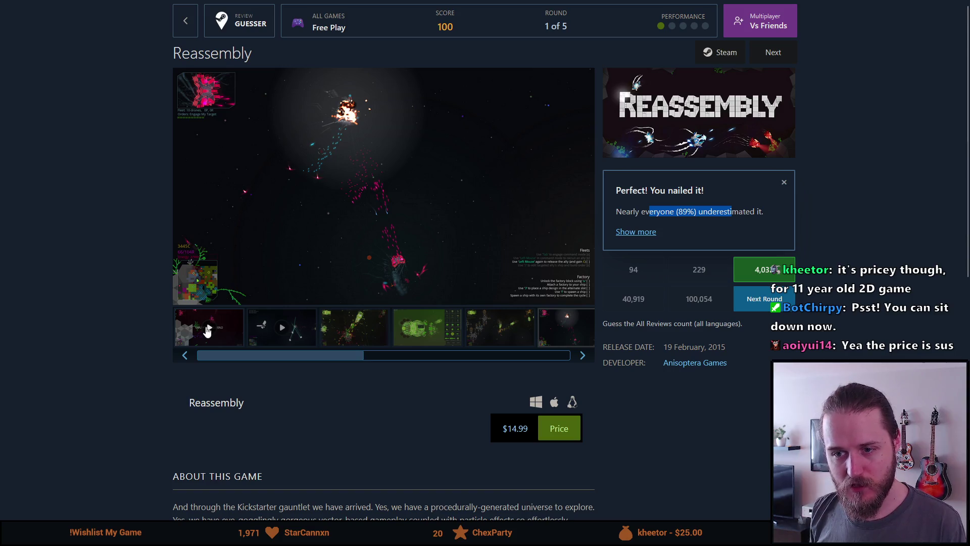
mouse_move(313, 359)
mouse_down()
mouse_move(391, 373)
mouse_move(528, 368)
mouse_up()
click(554, 336)
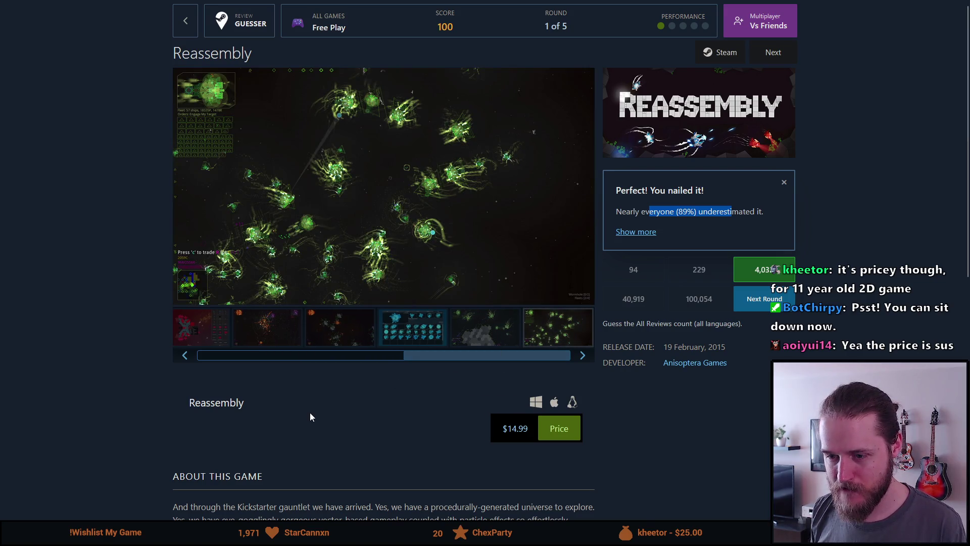
scroll(310, 416, down, 2)
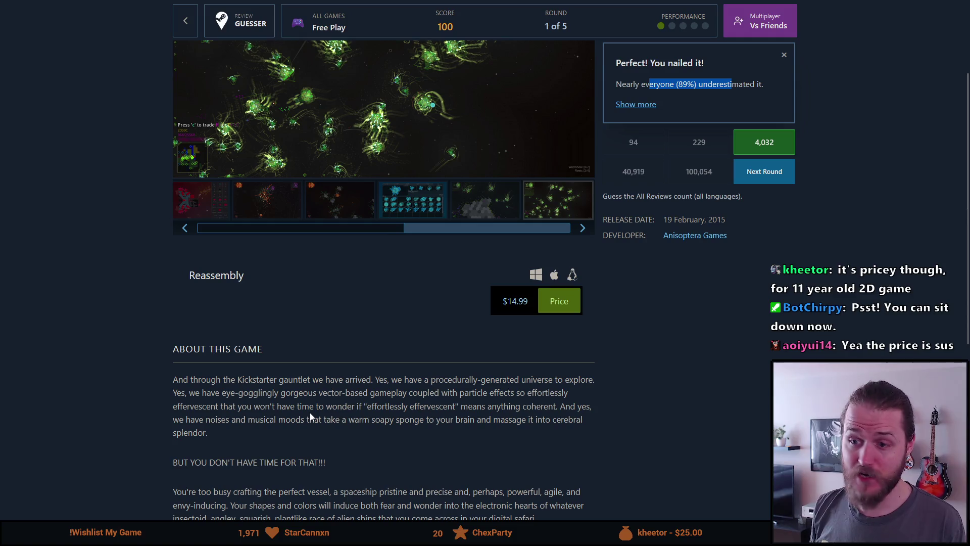
scroll(310, 416, down, 6)
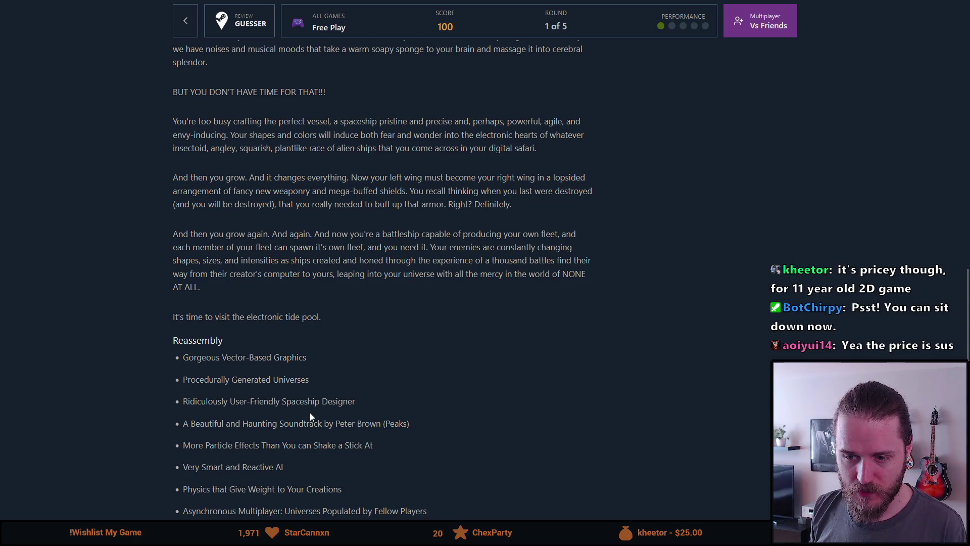
scroll(310, 417, up, 2)
scroll(310, 412, up, 6)
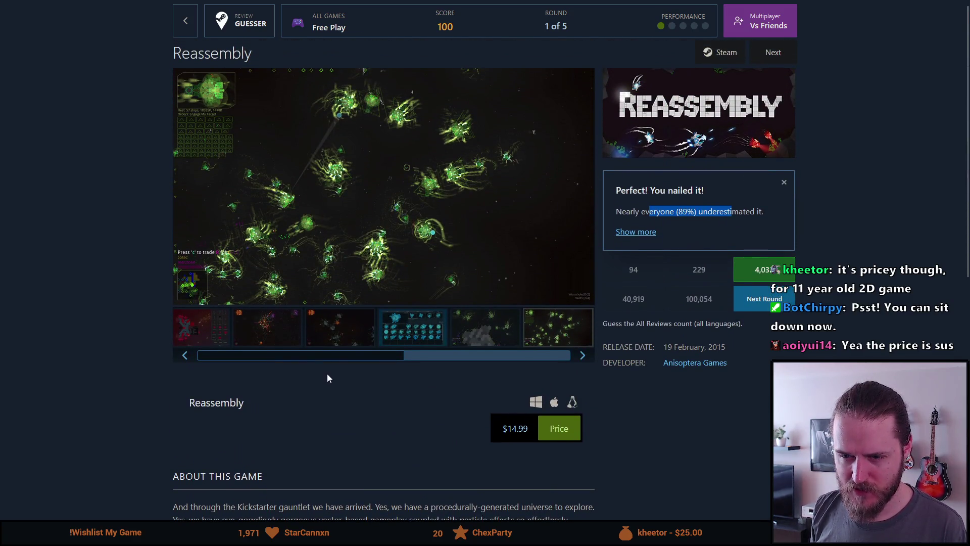
click(332, 360)
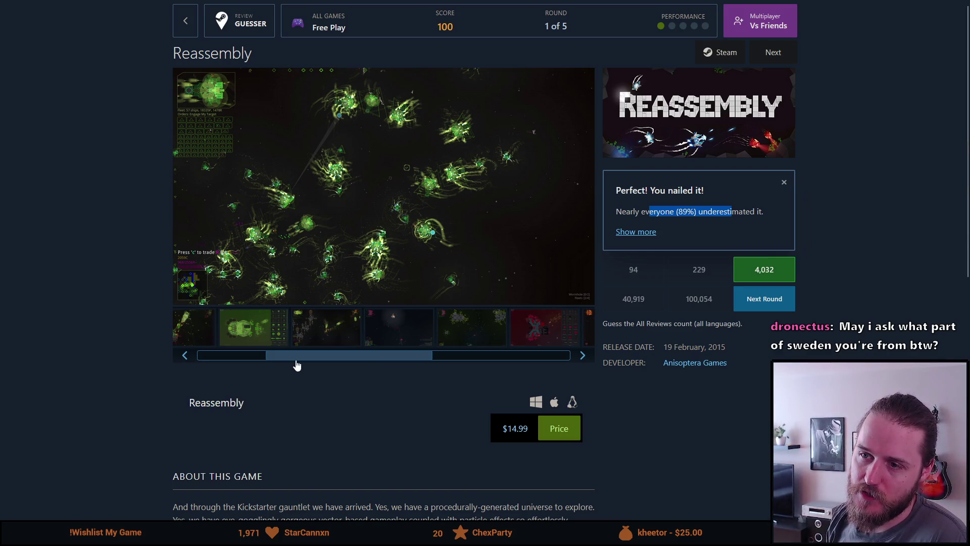
drag(301, 361, 162, 352)
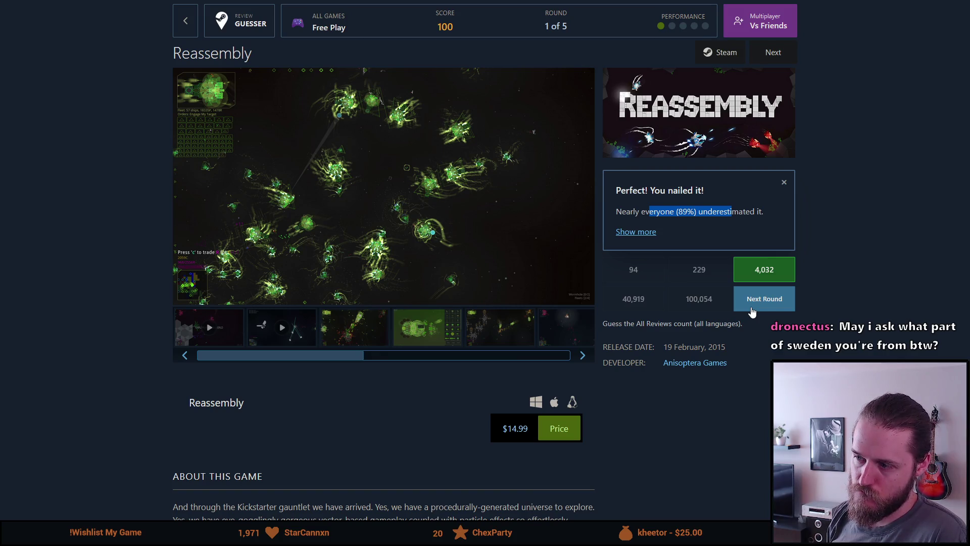
Step: Advance to round 2 and look over GhostCatcher's store page and its five options
click(752, 312)
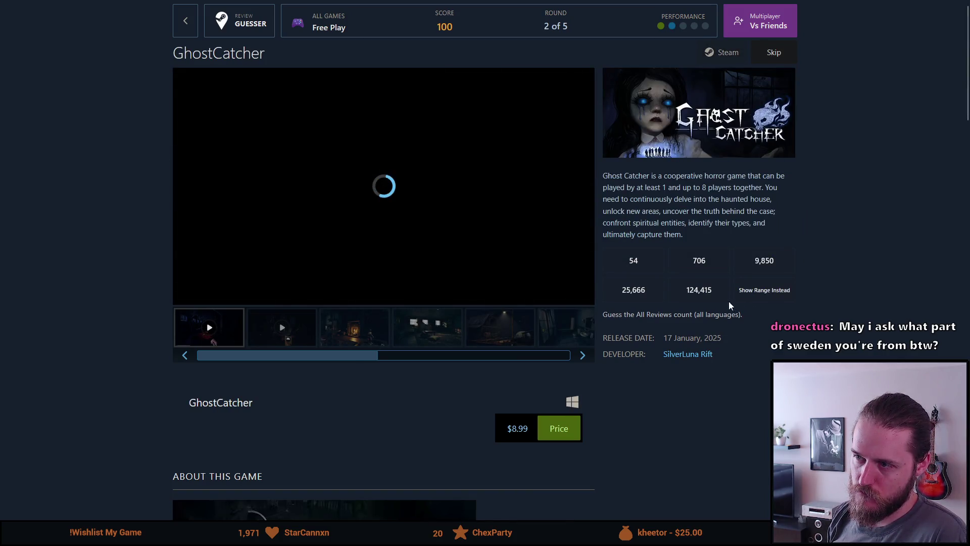
mouse_move(420, 207)
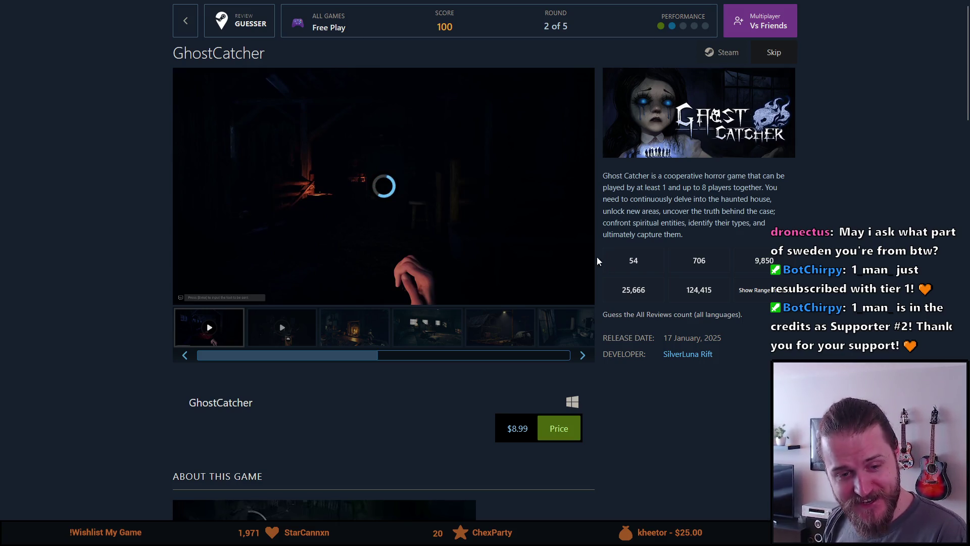
mouse_move(590, 255)
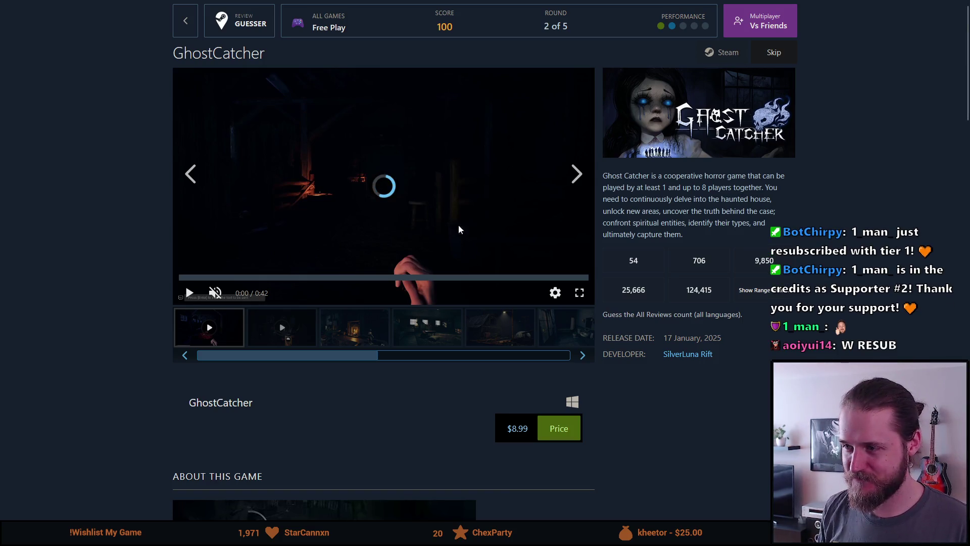
scroll(569, 459, down, 1)
scroll(569, 459, up, 1)
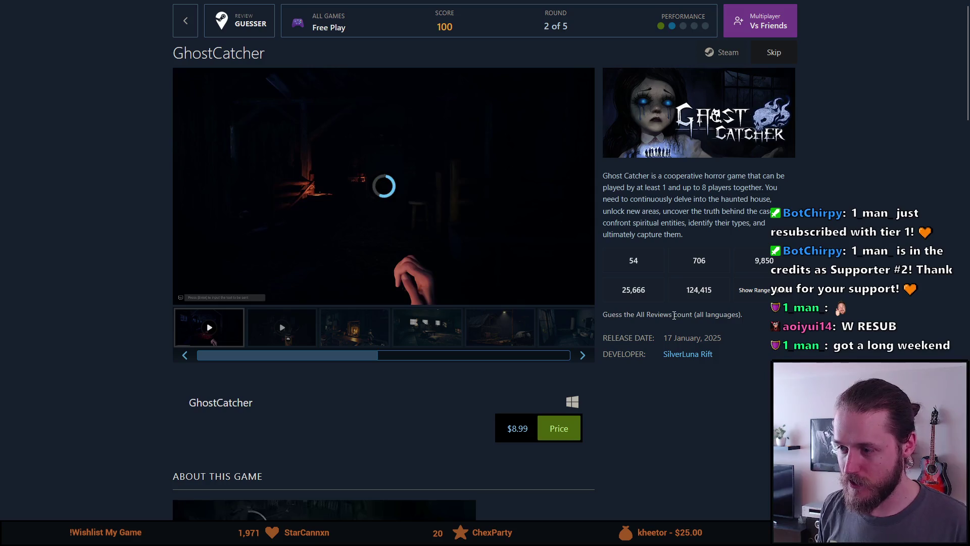
drag(676, 337, 722, 338)
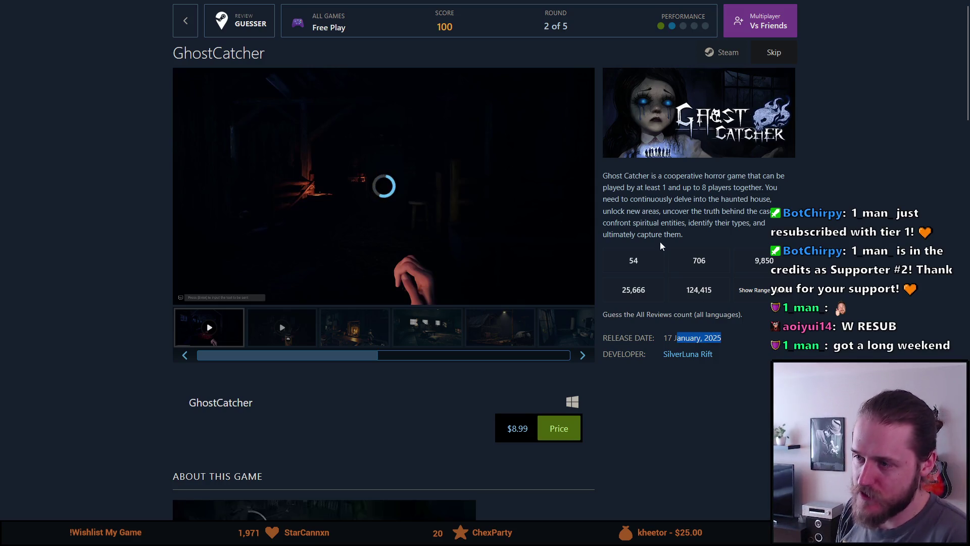
mouse_move(629, 176)
mouse_down()
mouse_move(742, 188)
mouse_move(742, 176)
mouse_up()
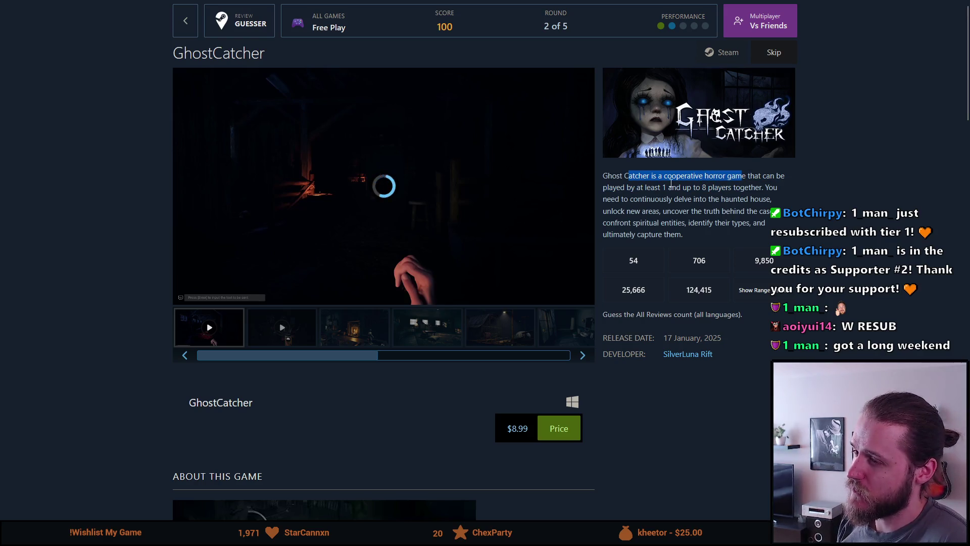
drag(632, 187, 694, 189)
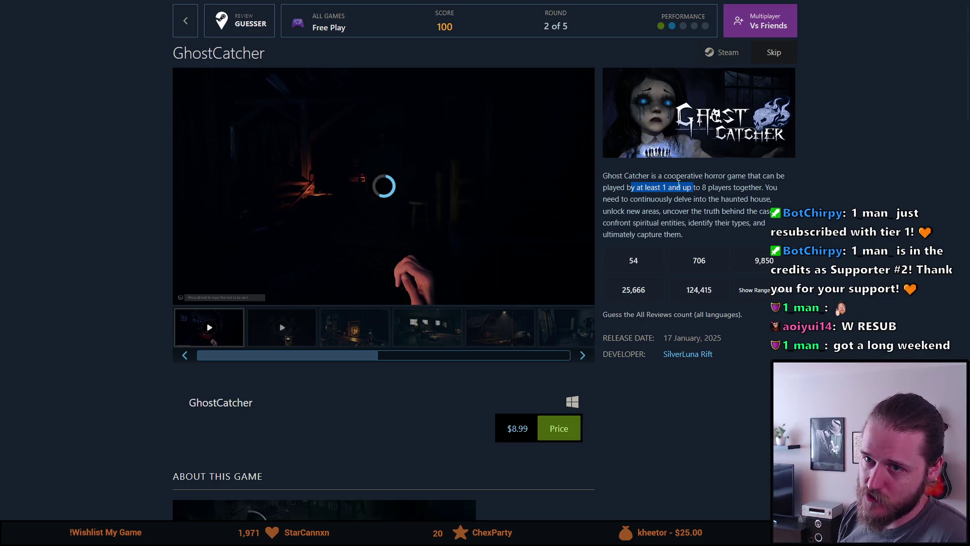
click(678, 184)
drag(660, 186, 677, 188)
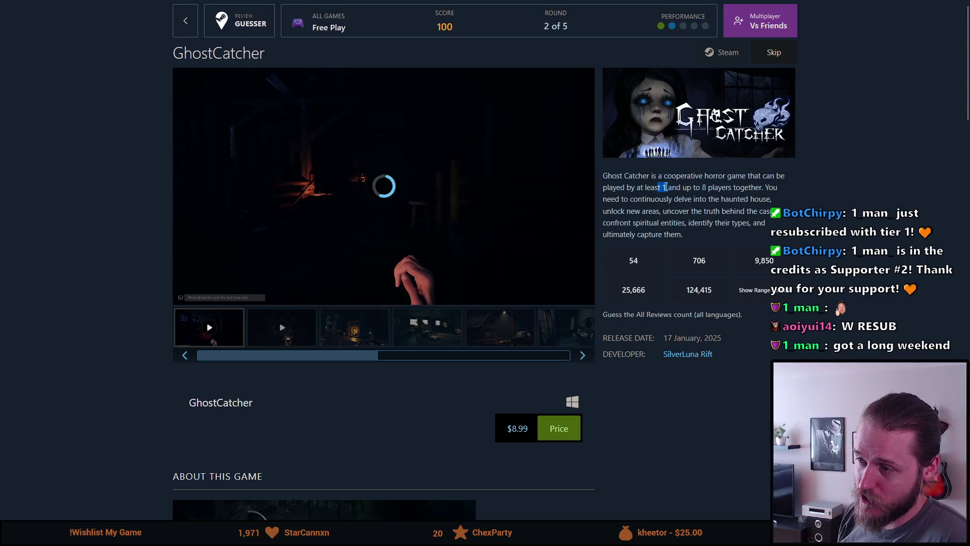
click(691, 188)
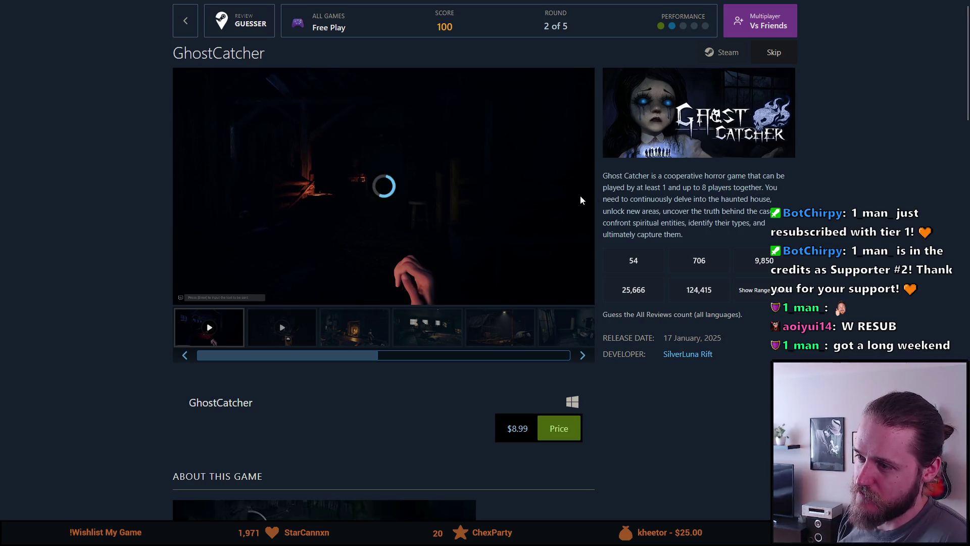
drag(702, 199, 746, 201)
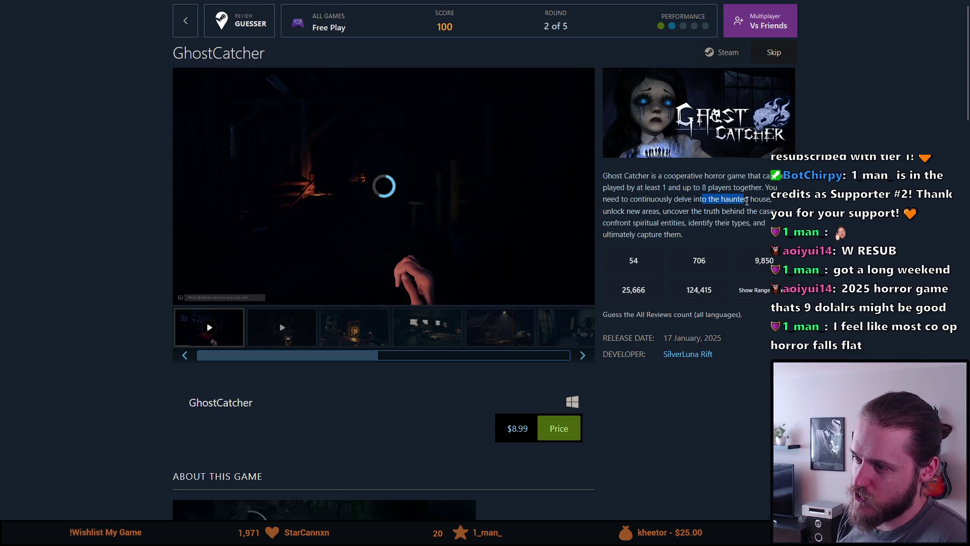
drag(626, 212, 770, 211)
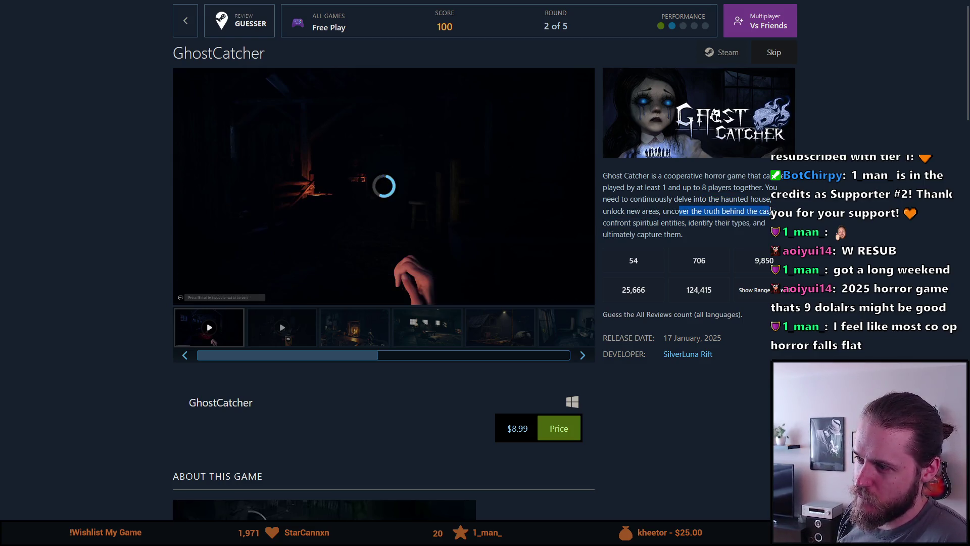
mouse_move(616, 222)
mouse_down()
mouse_move(707, 237)
mouse_move(682, 223)
mouse_move(749, 224)
mouse_up()
drag(626, 234, 682, 234)
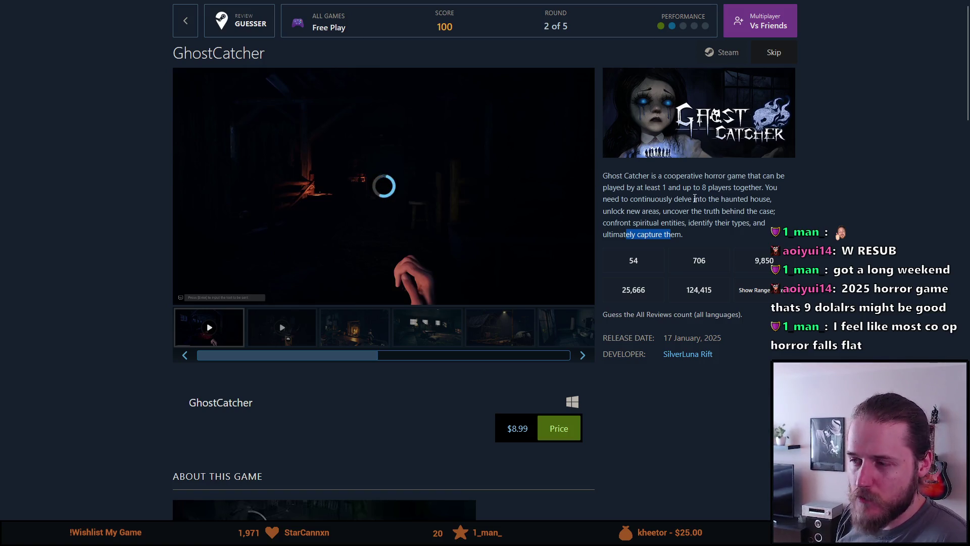
mouse_move(544, 190)
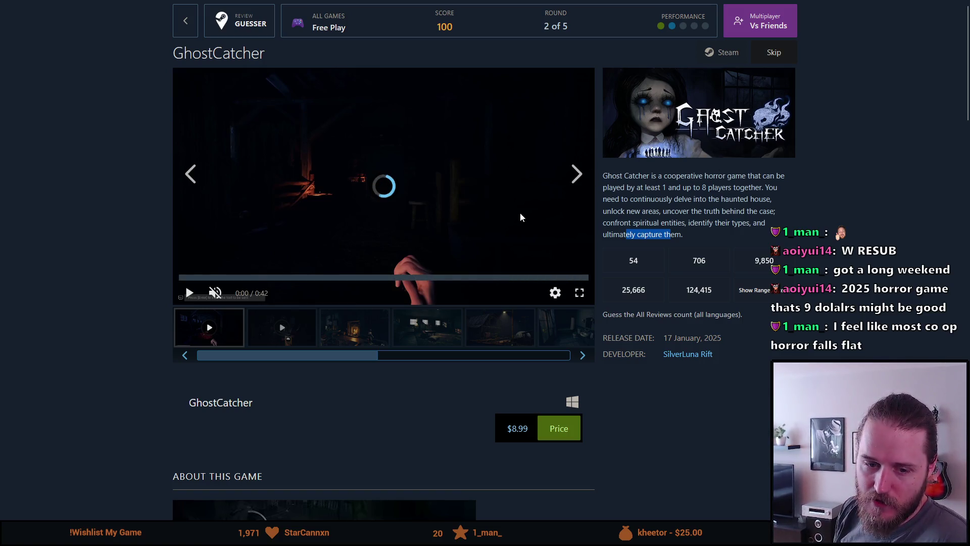
scroll(530, 214, down, 1)
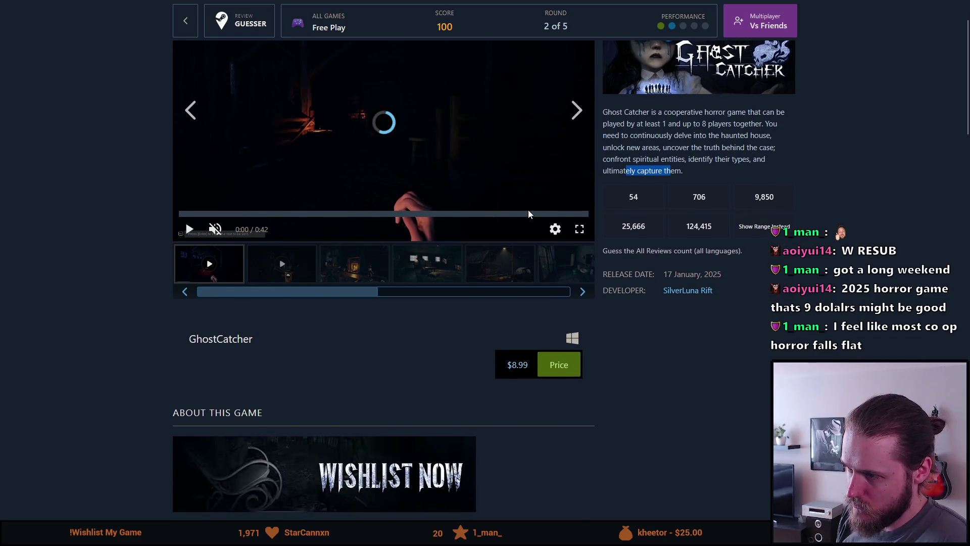
scroll(528, 211, down, 1)
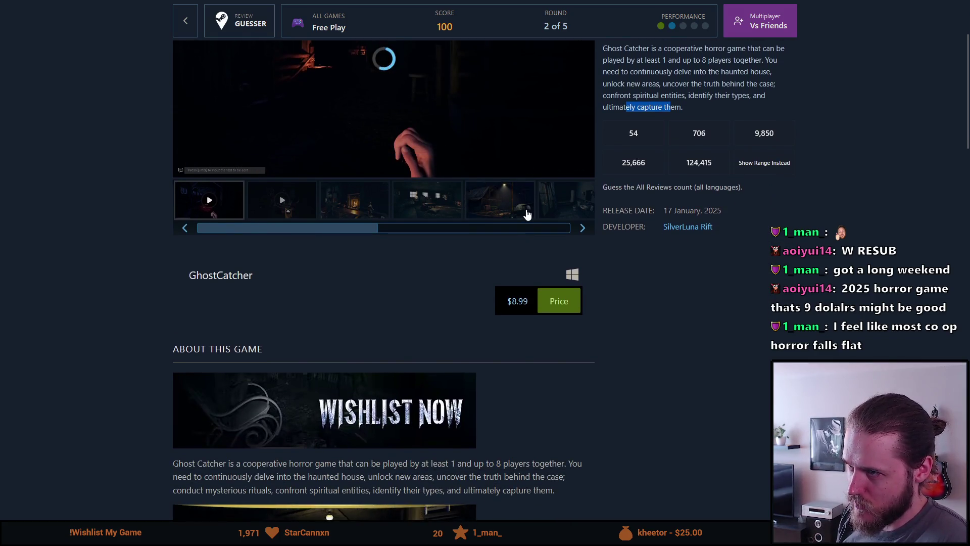
scroll(367, 262, down, 2)
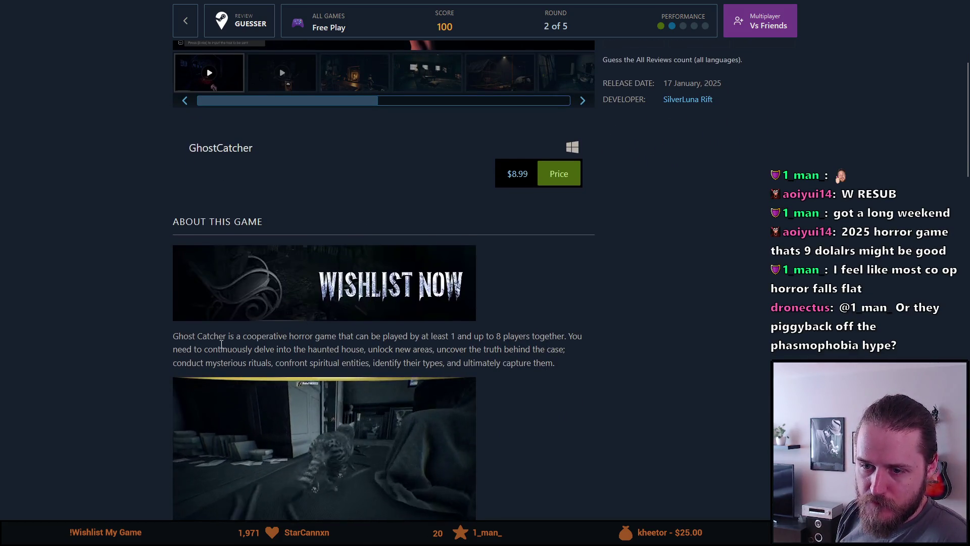
scroll(394, 360, down, 3)
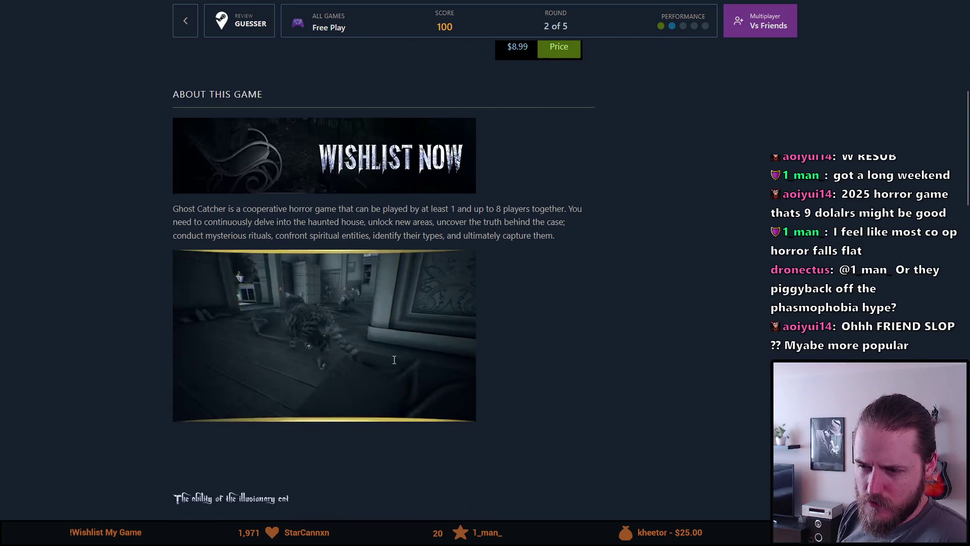
scroll(380, 363, up, 7)
scroll(380, 364, down, 10)
scroll(380, 364, down, 3)
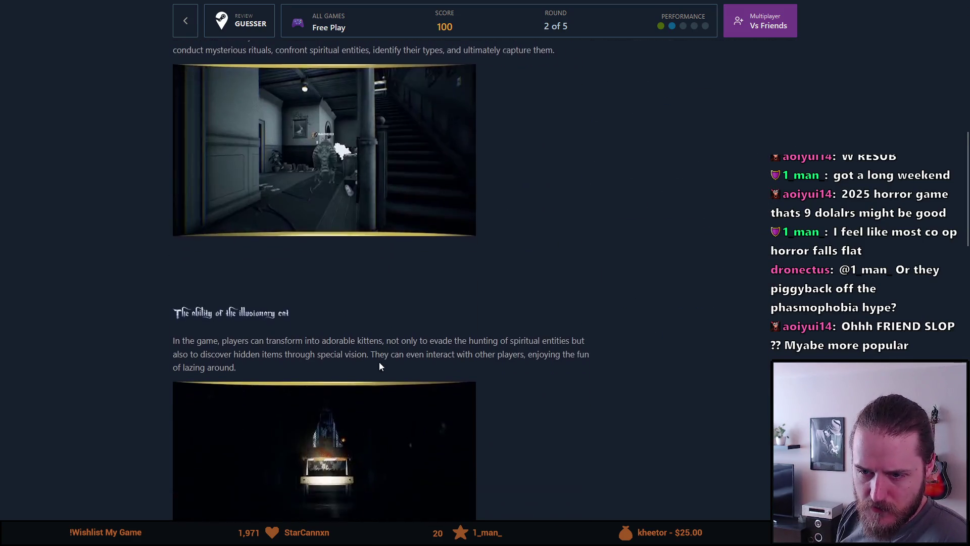
scroll(379, 362, up, 4)
scroll(379, 365, down, 4)
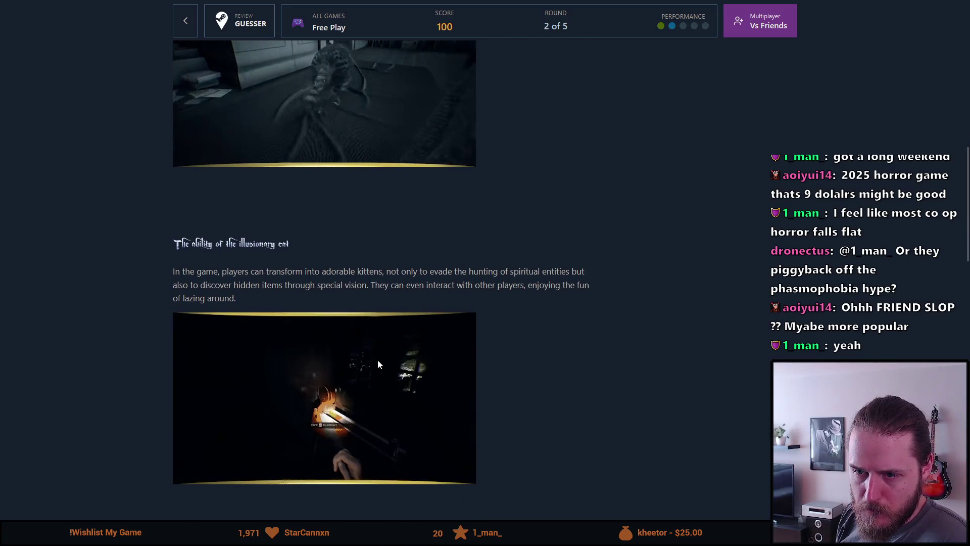
scroll(378, 362, down, 3)
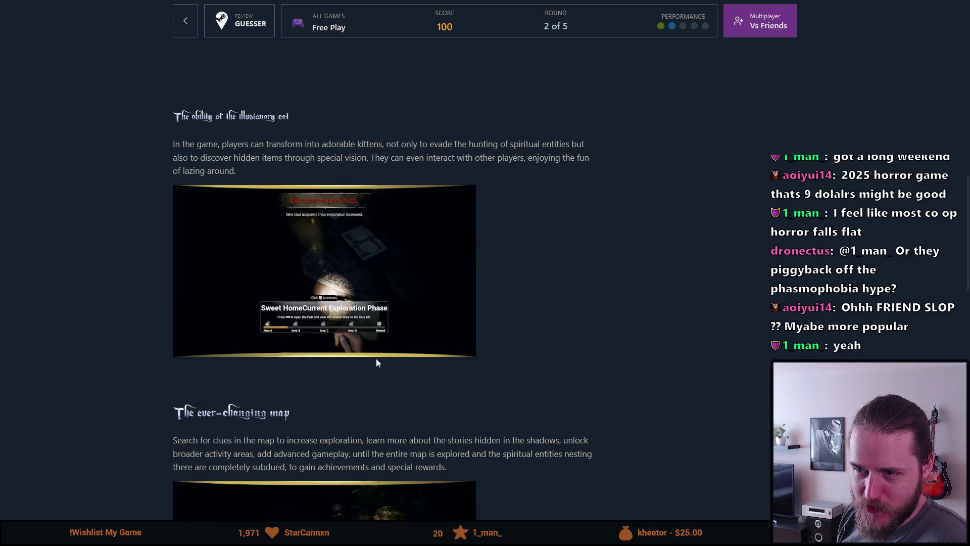
scroll(388, 360, down, 10)
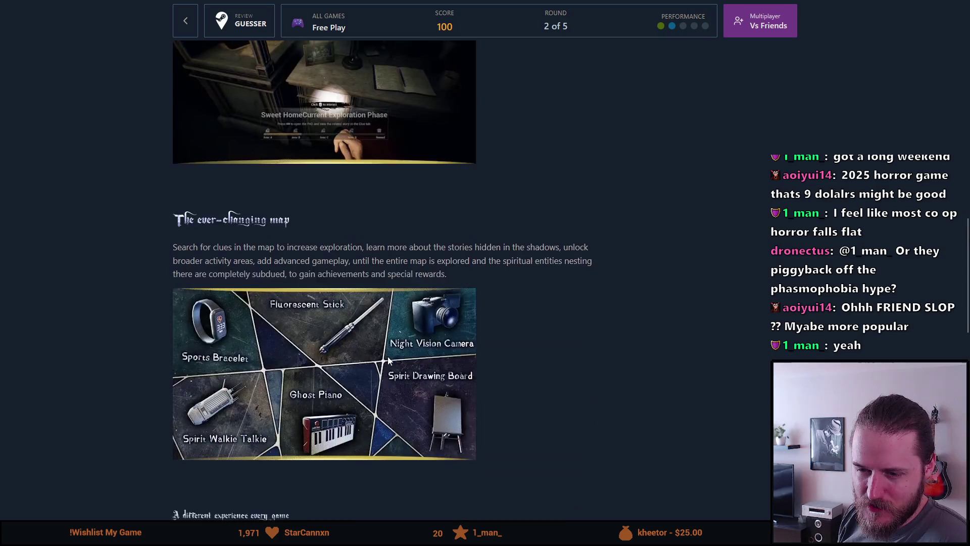
scroll(387, 360, down, 6)
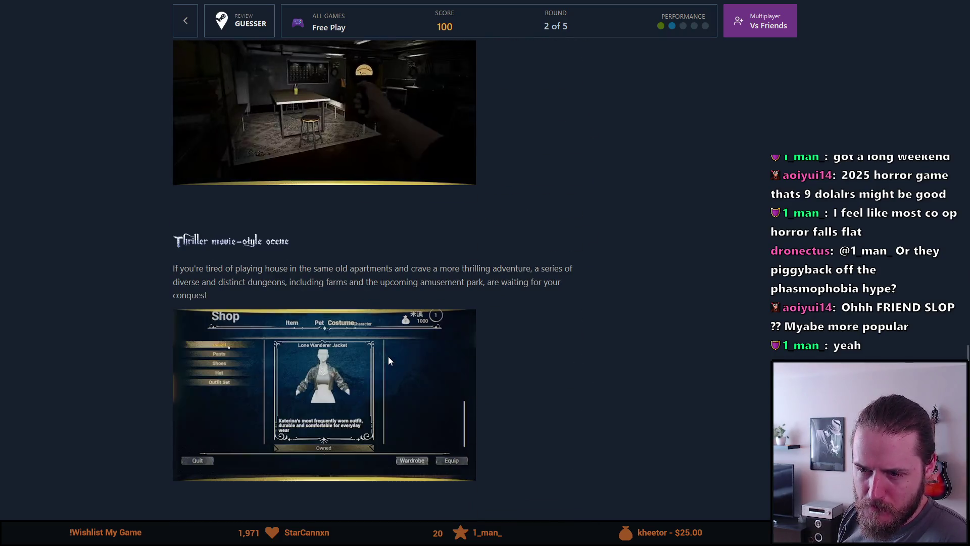
scroll(388, 356, down, 6)
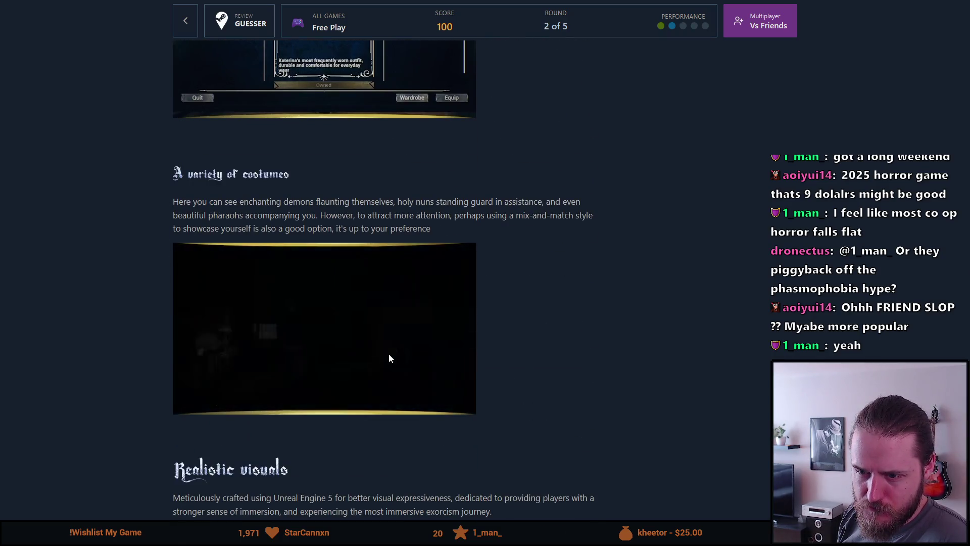
scroll(389, 357, up, 12)
scroll(389, 353, up, 15)
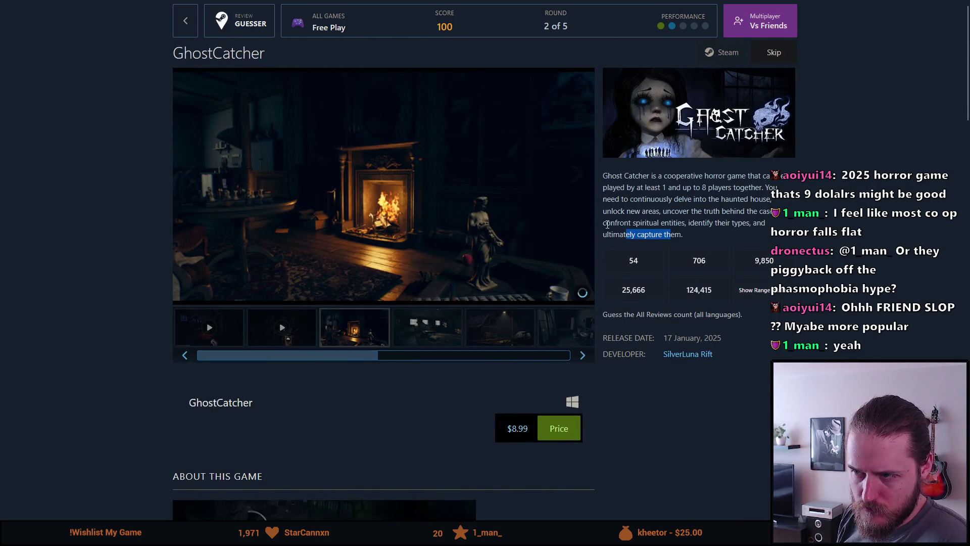
Step: Page through GhostCatcher's room, barn, fireplace and kitchen screenshots to the living-room shot
click(577, 175)
click(577, 178)
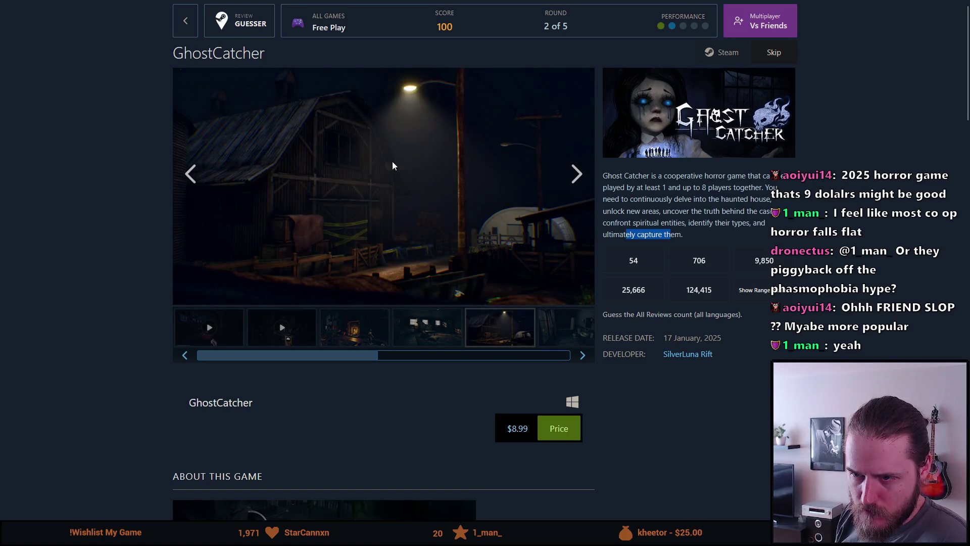
click(191, 175)
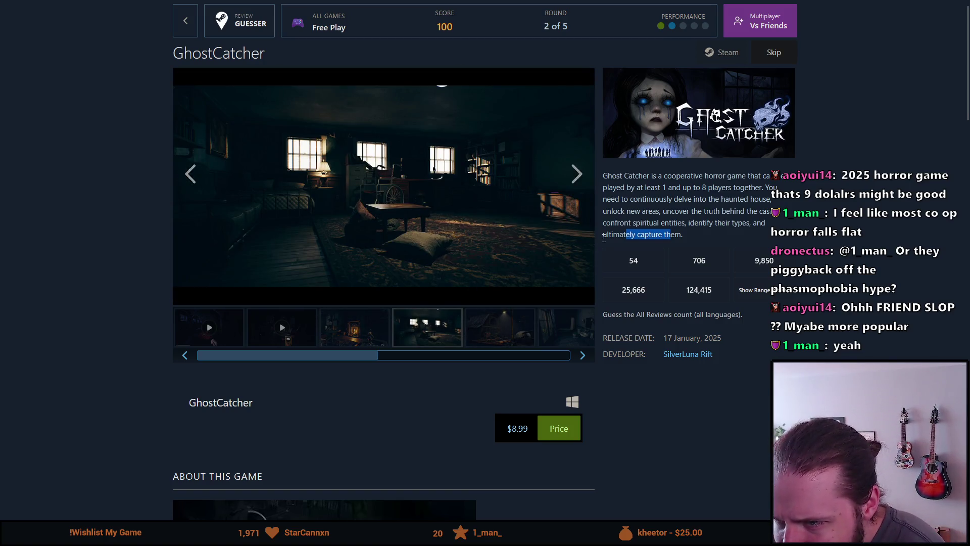
click(576, 174)
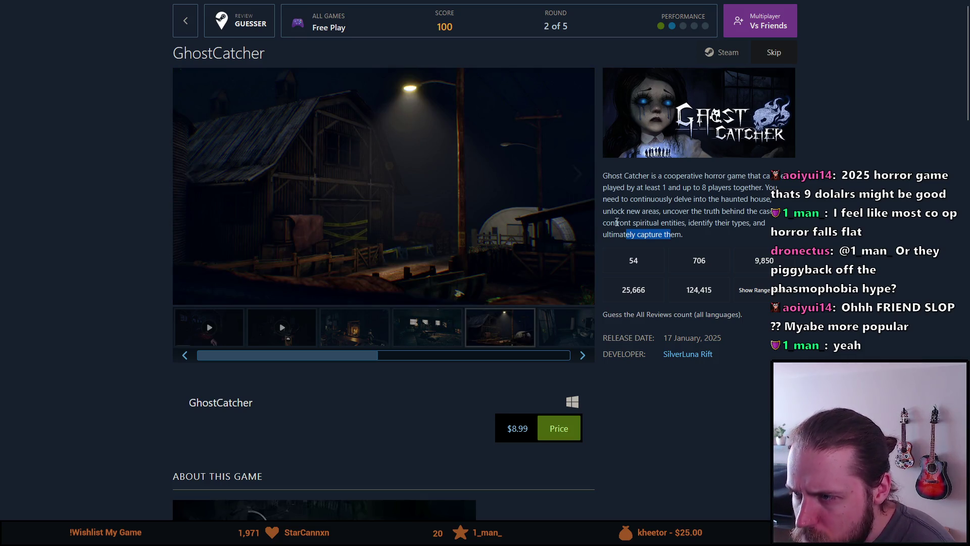
click(577, 183)
click(579, 188)
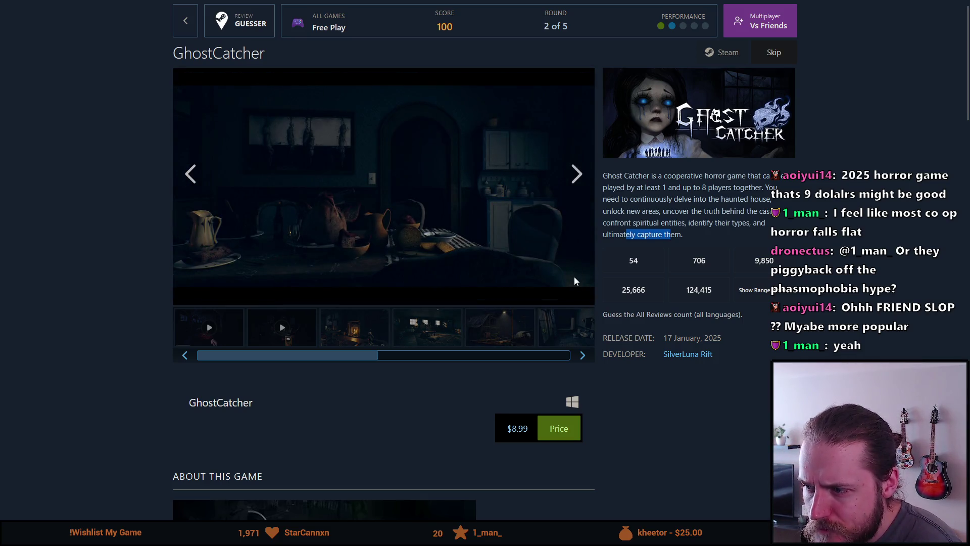
click(570, 174)
click(569, 169)
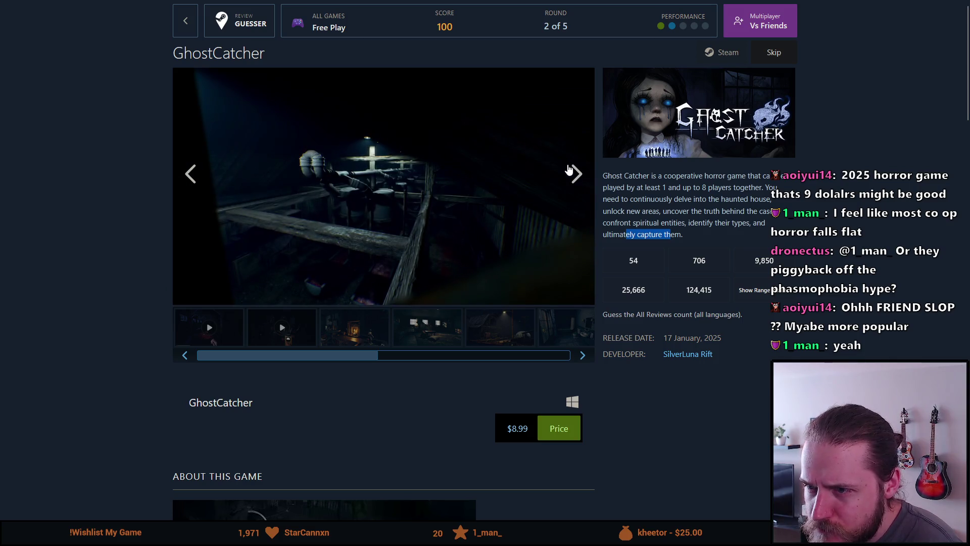
click(568, 169)
click(568, 170)
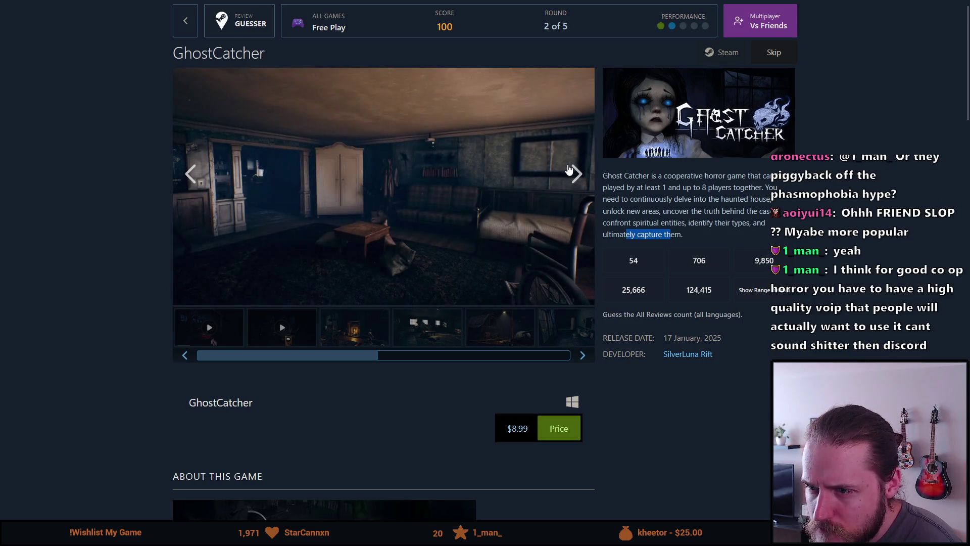
click(573, 174)
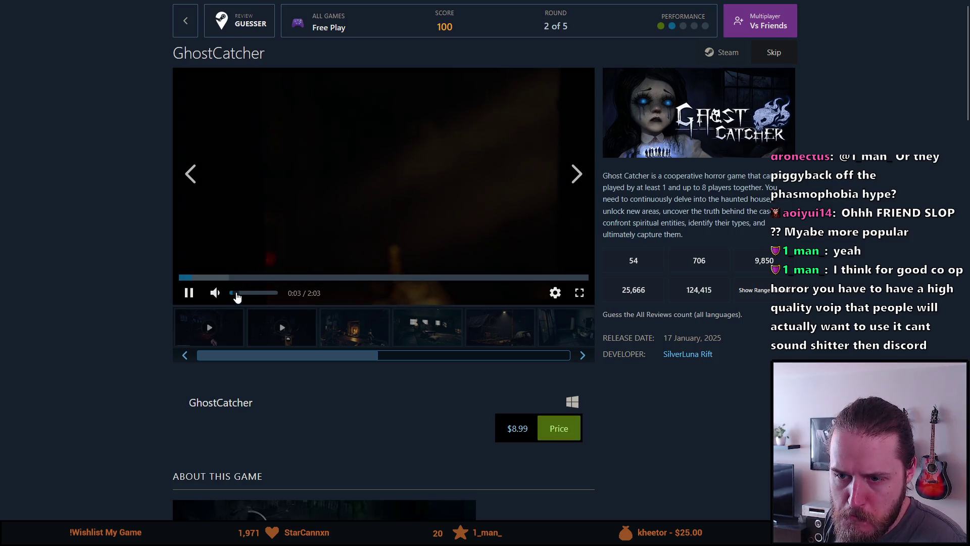
Step: Unmute GhostCatcher's 2:03 trailer and watch it full screen
click(237, 293)
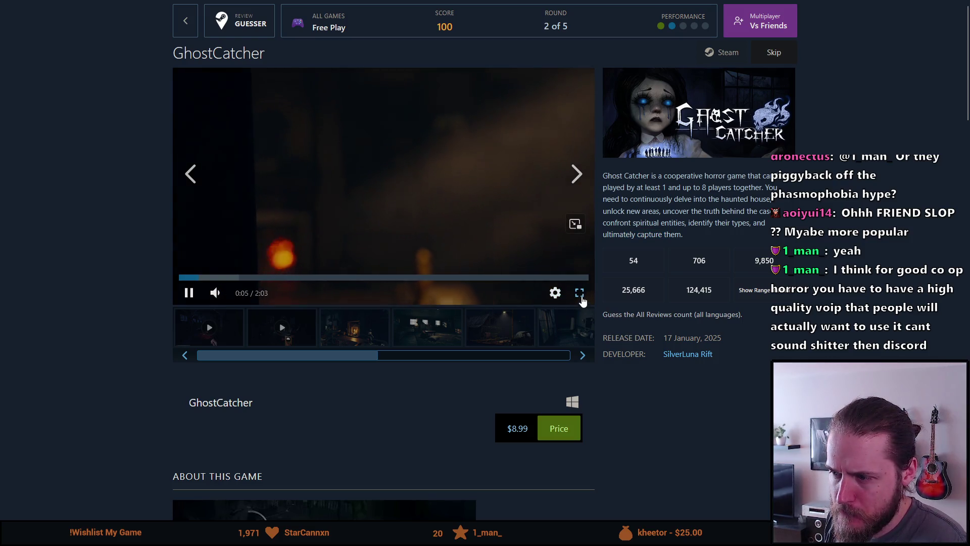
click(580, 292)
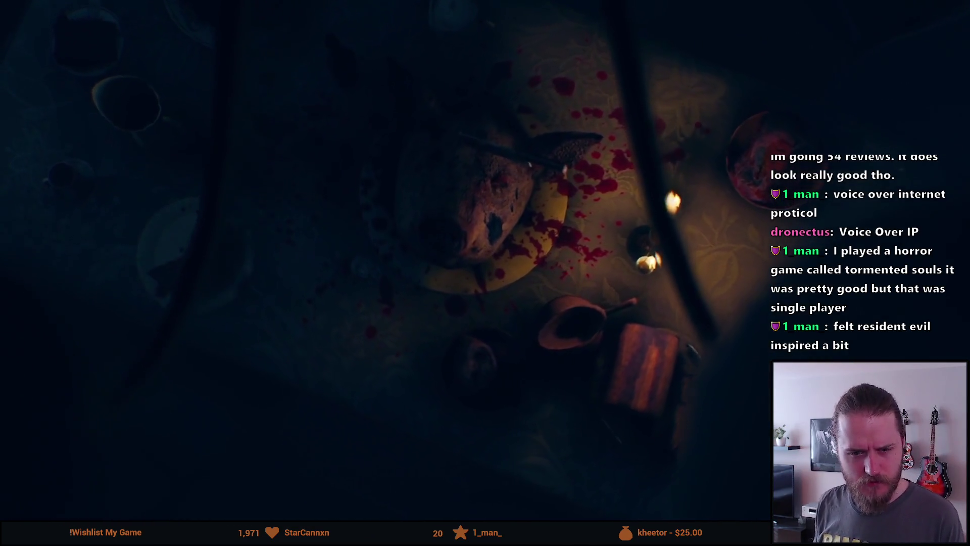
mouse_move(41, 274)
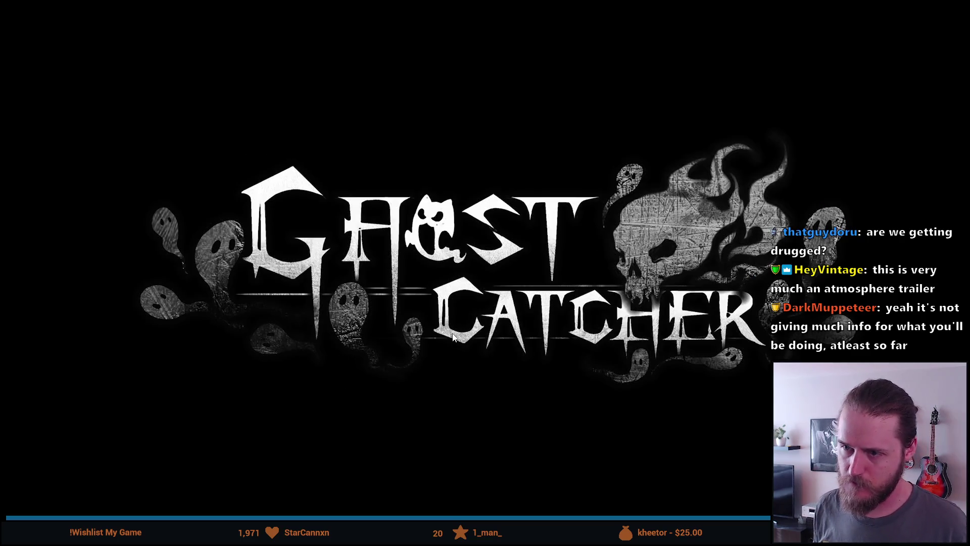
Step: Watch GhostCatcher's second, 25-second video full screen to its end, then exit full screen
key(Escape)
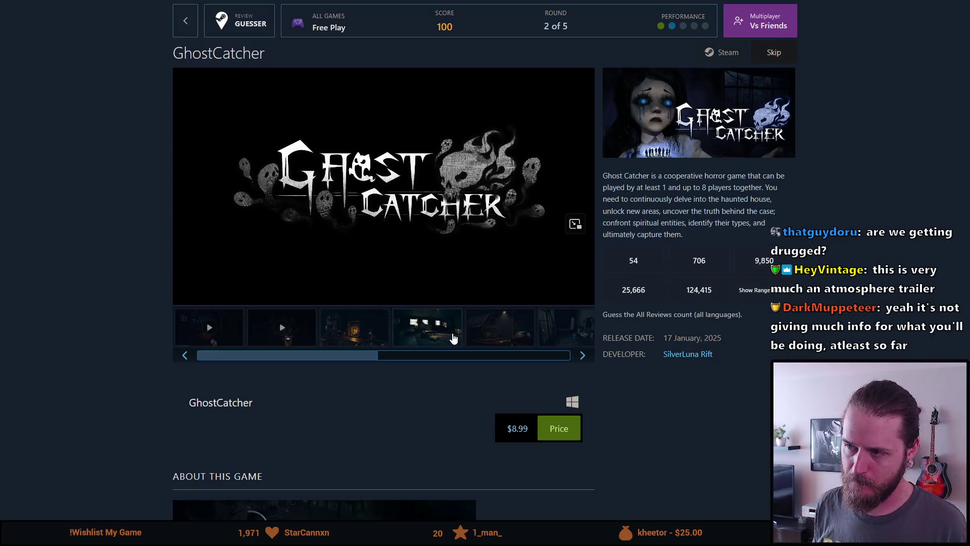
mouse_move(427, 292)
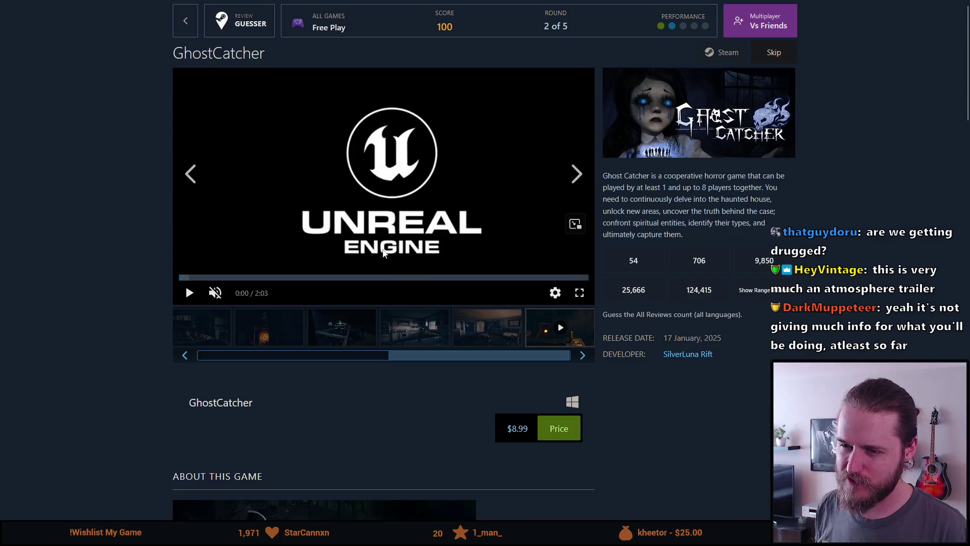
drag(394, 358, 159, 340)
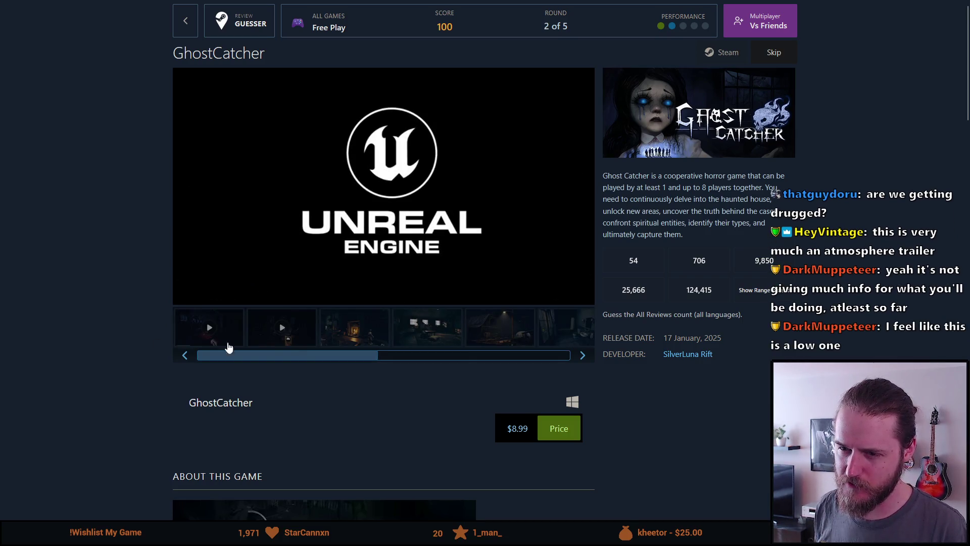
click(281, 328)
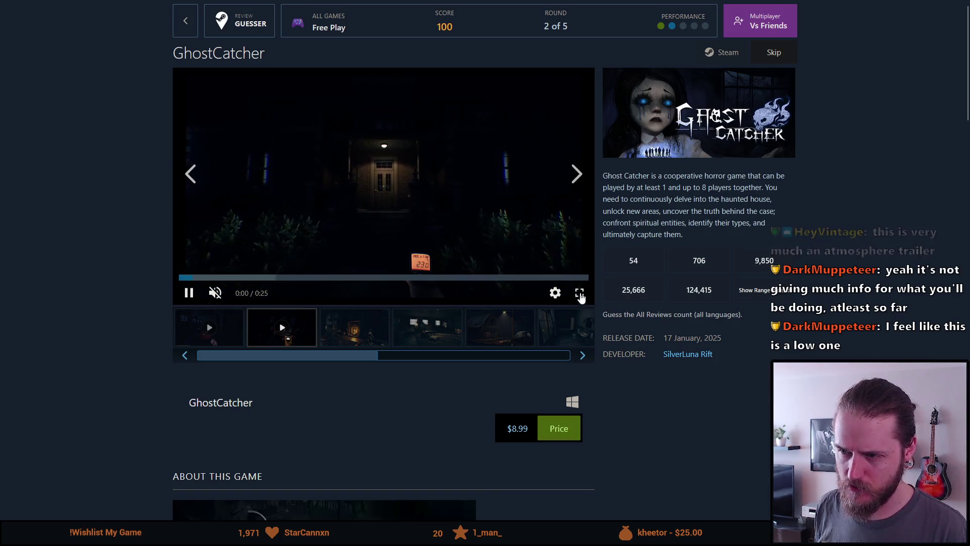
click(580, 294)
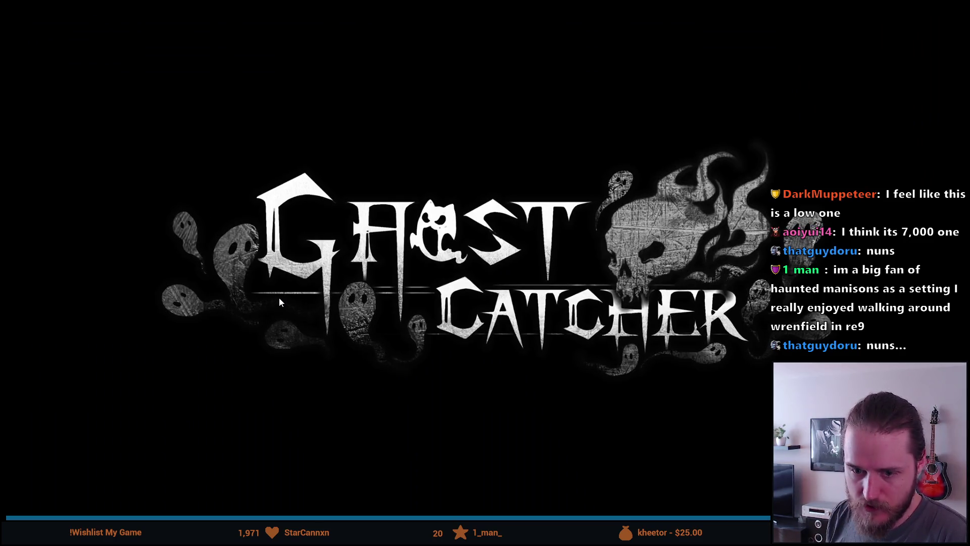
key(Escape)
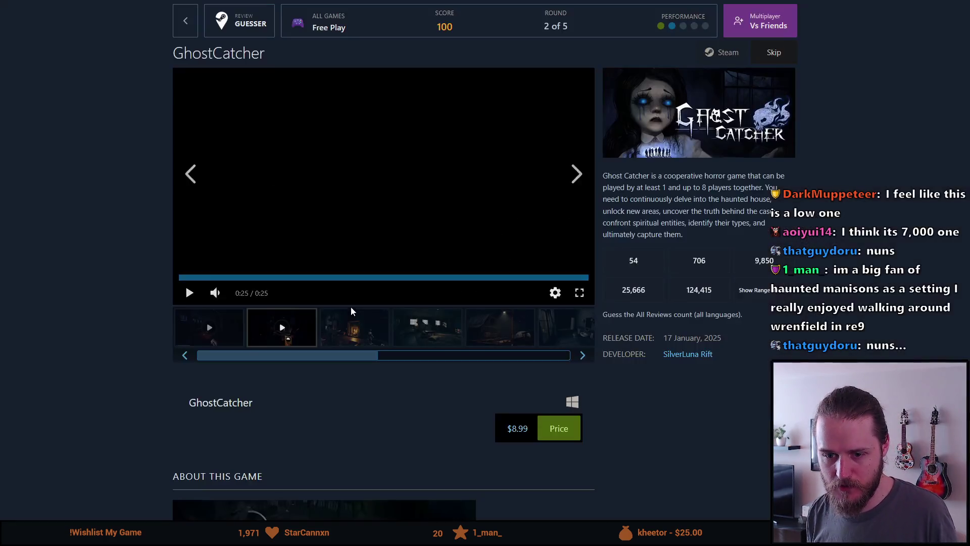
Step: Play the trailer at the end of the gallery full screen, then double-click back to the page
click(410, 363)
mouse_move(410, 362)
mouse_down()
mouse_move(526, 364)
mouse_move(566, 351)
mouse_up()
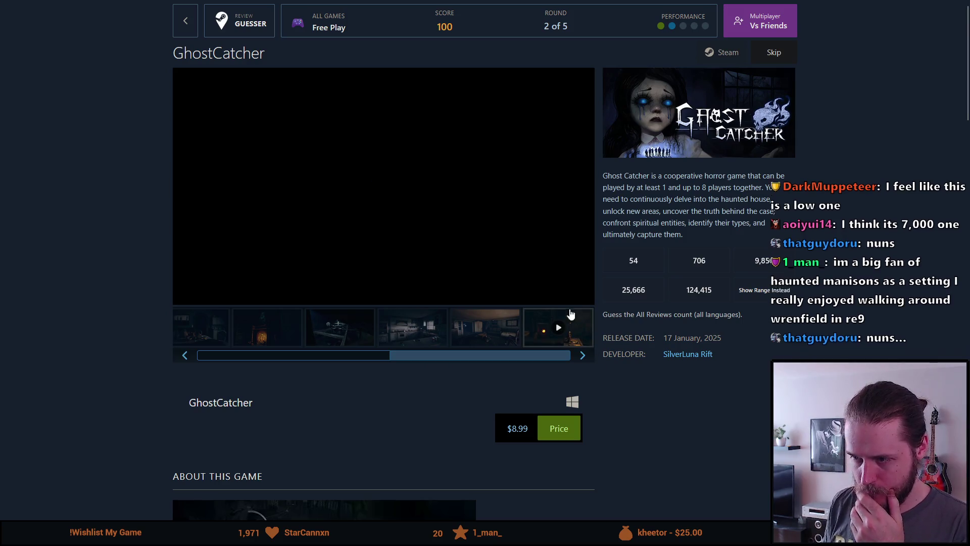
click(570, 324)
click(581, 289)
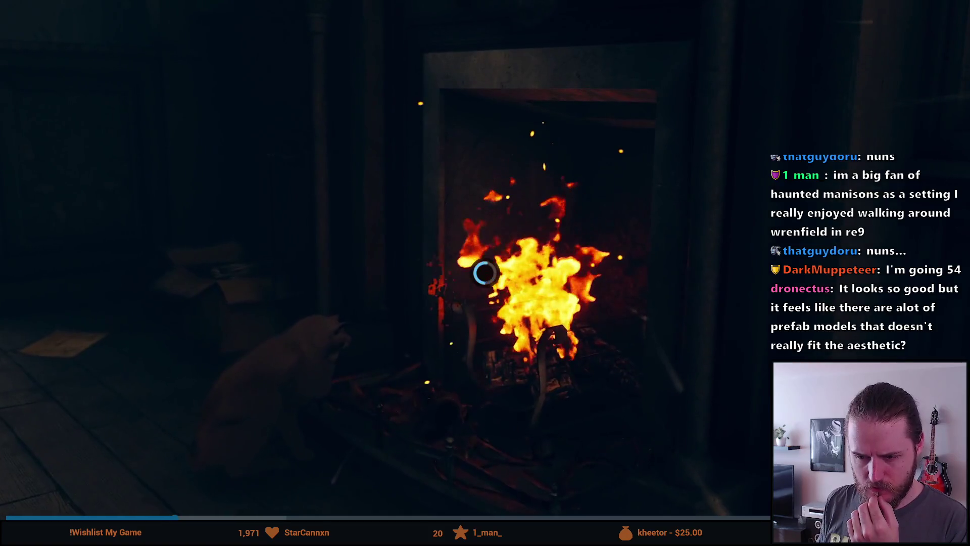
double_click(495, 212)
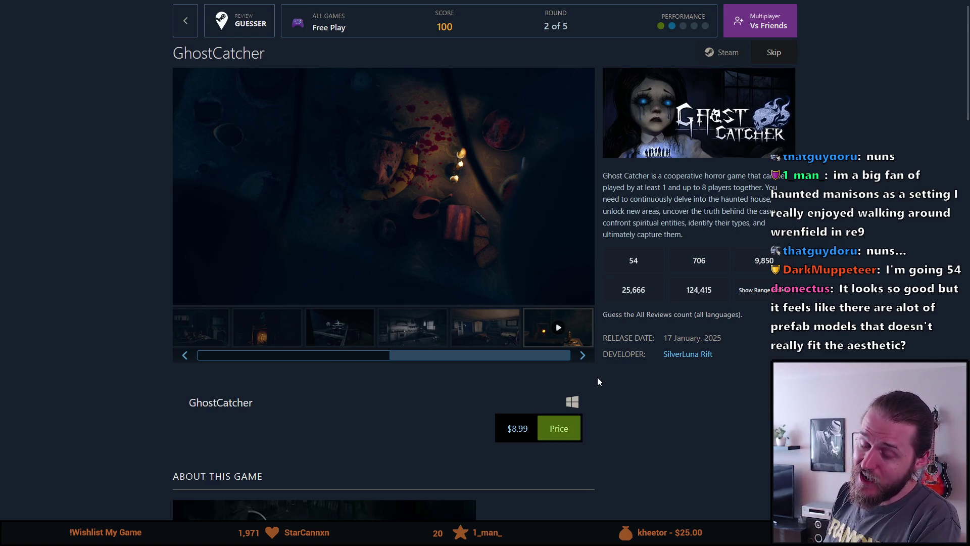
scroll(600, 383, down, 5)
scroll(600, 369, up, 5)
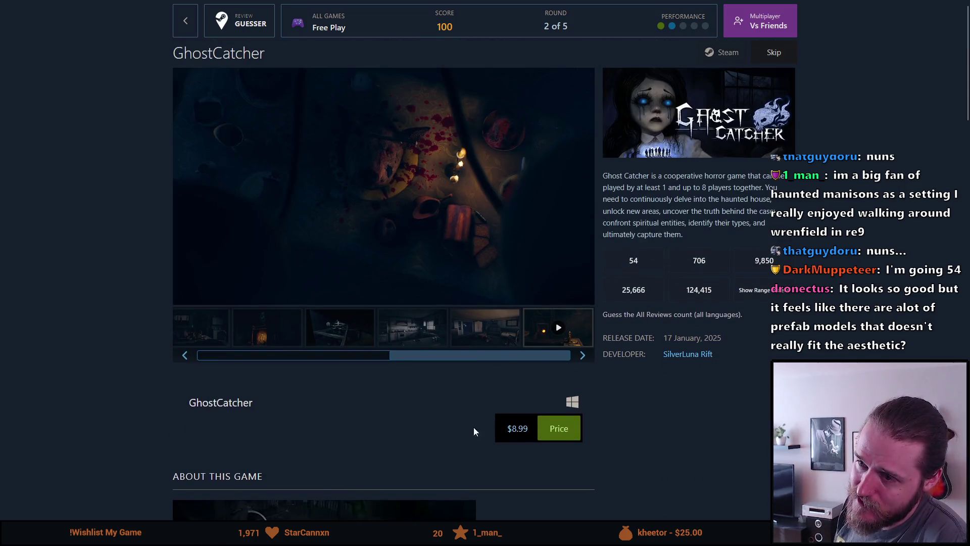
scroll(458, 425, down, 5)
scroll(458, 424, down, 8)
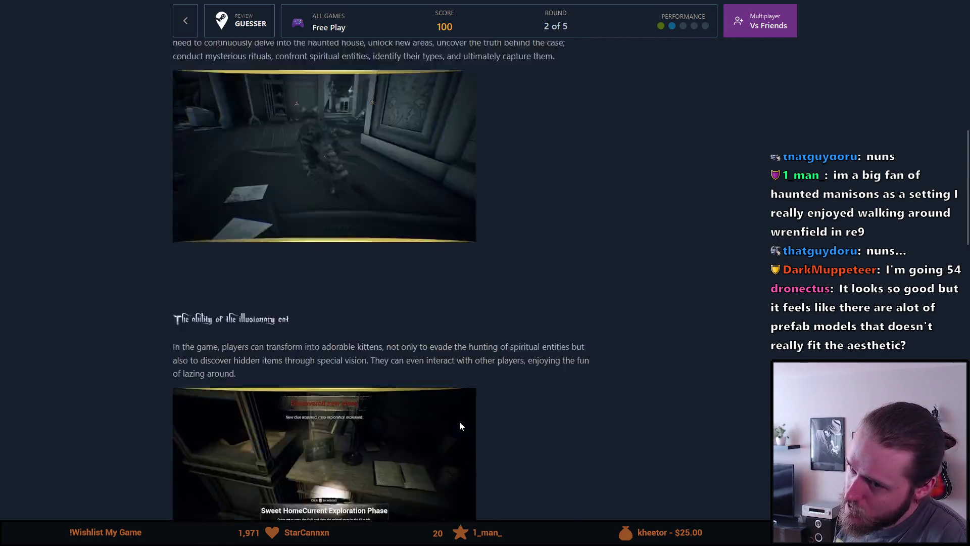
scroll(453, 420, down, 10)
scroll(451, 419, up, 20)
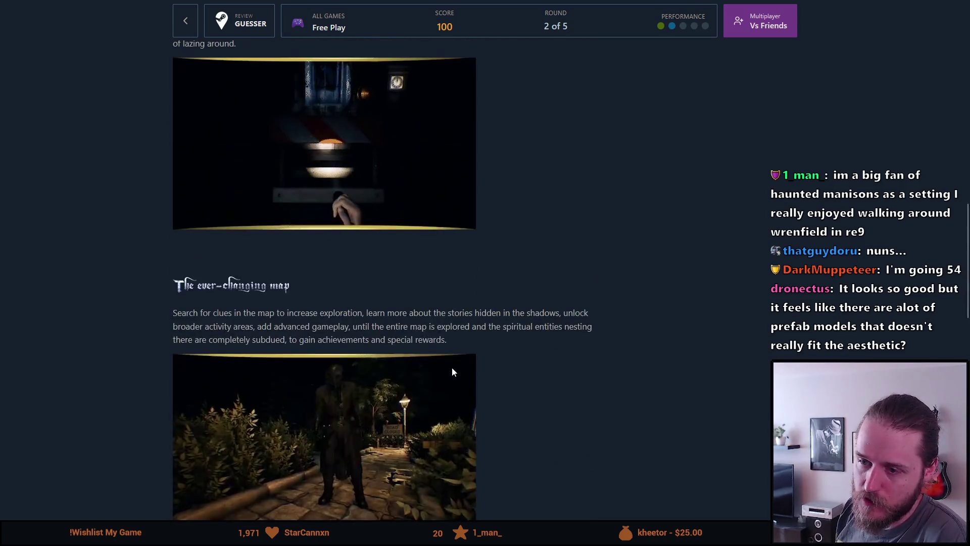
drag(667, 337, 745, 346)
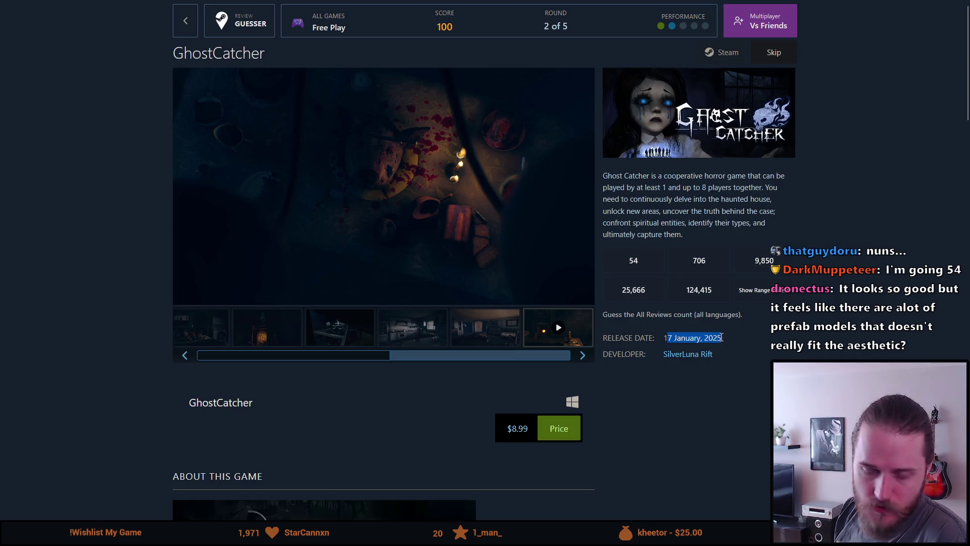
click(721, 338)
double_click(711, 337)
click(752, 342)
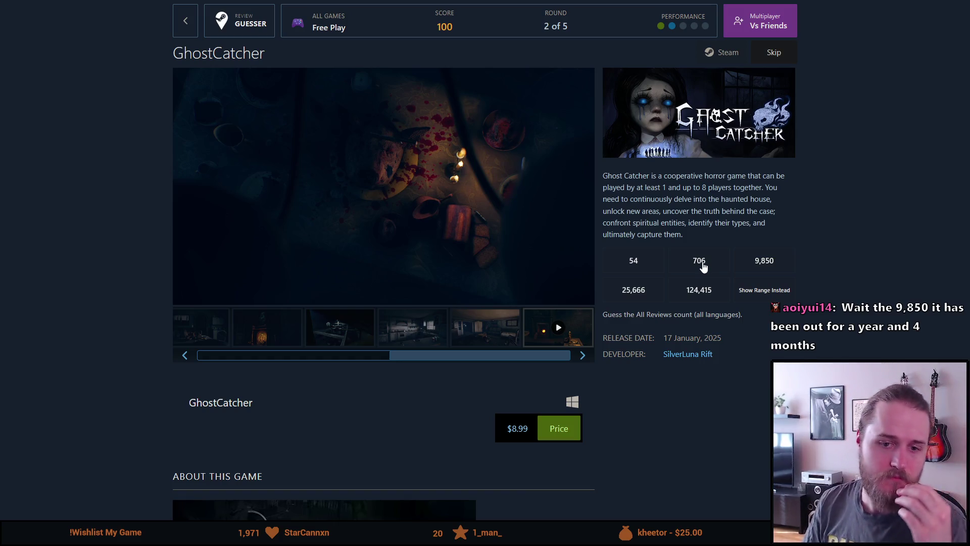
mouse_move(456, 232)
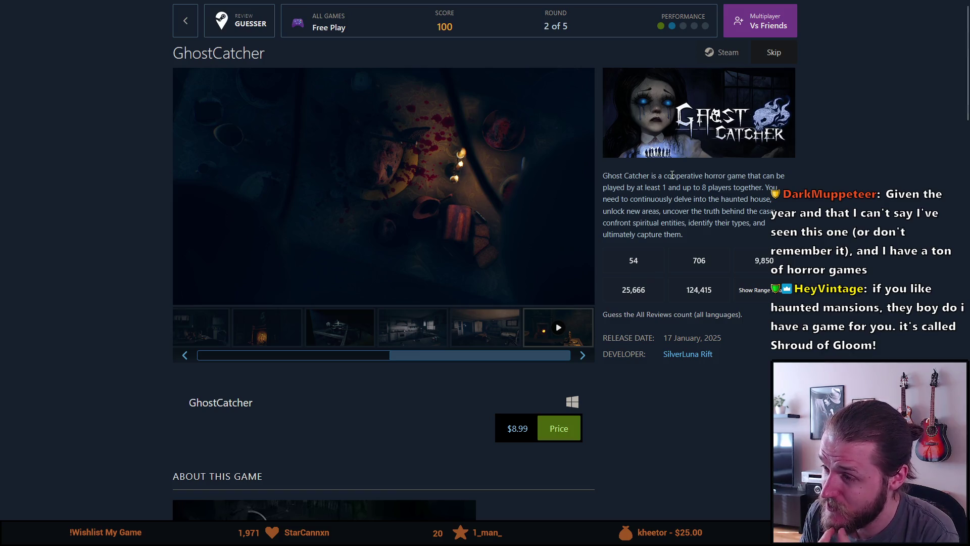
mouse_move(668, 185)
mouse_down()
mouse_move(719, 175)
mouse_move(731, 187)
mouse_up()
click(725, 187)
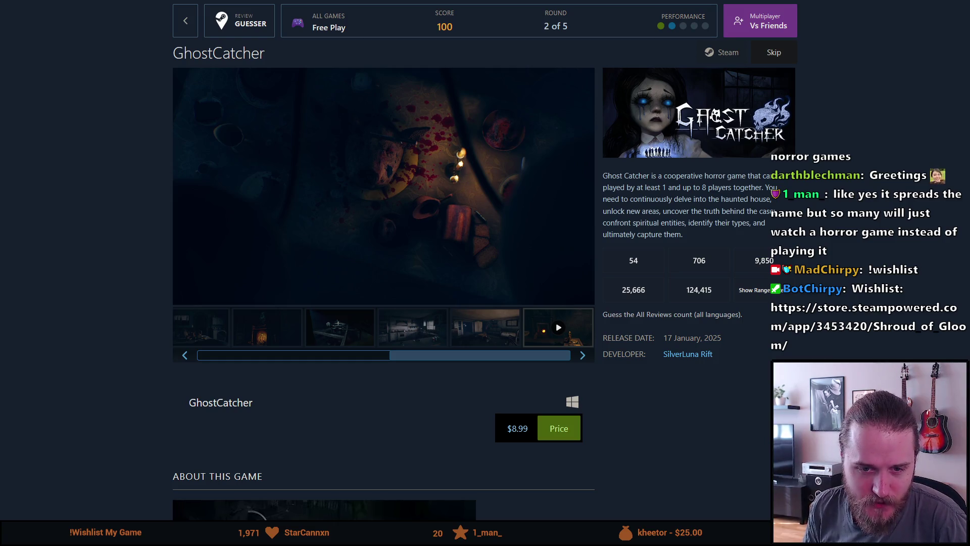
mouse_move(696, 188)
mouse_down()
mouse_move(746, 188)
mouse_move(649, 199)
mouse_move(641, 188)
mouse_move(650, 190)
mouse_up()
click(745, 188)
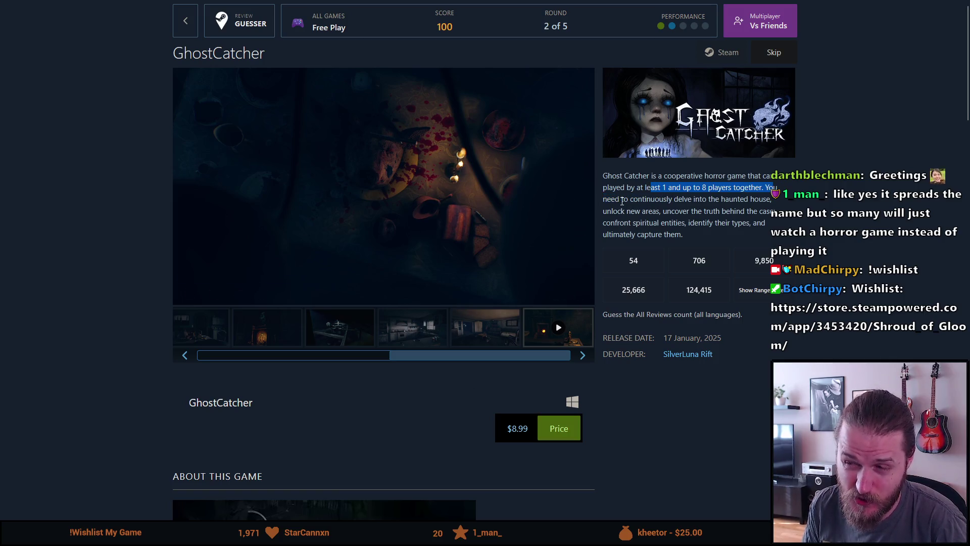
click(668, 211)
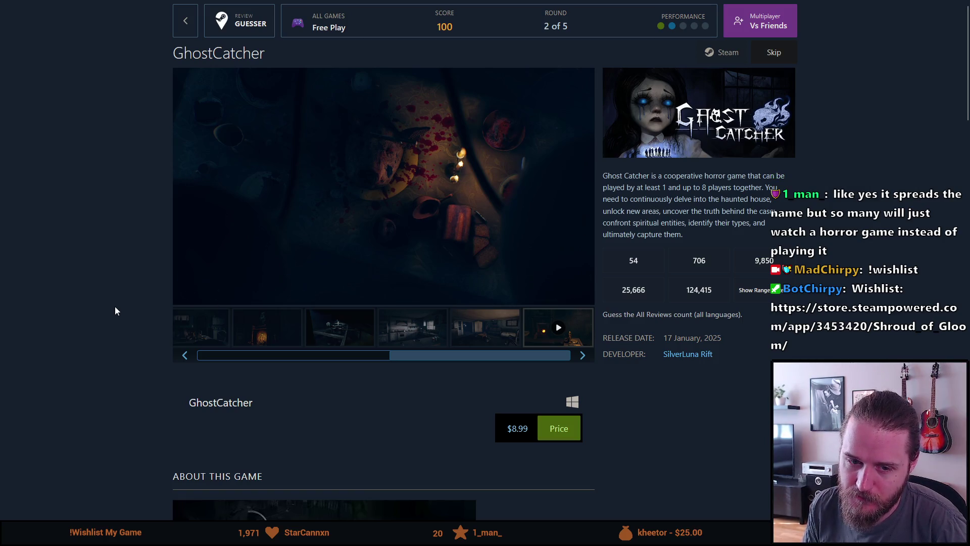
mouse_move(188, 285)
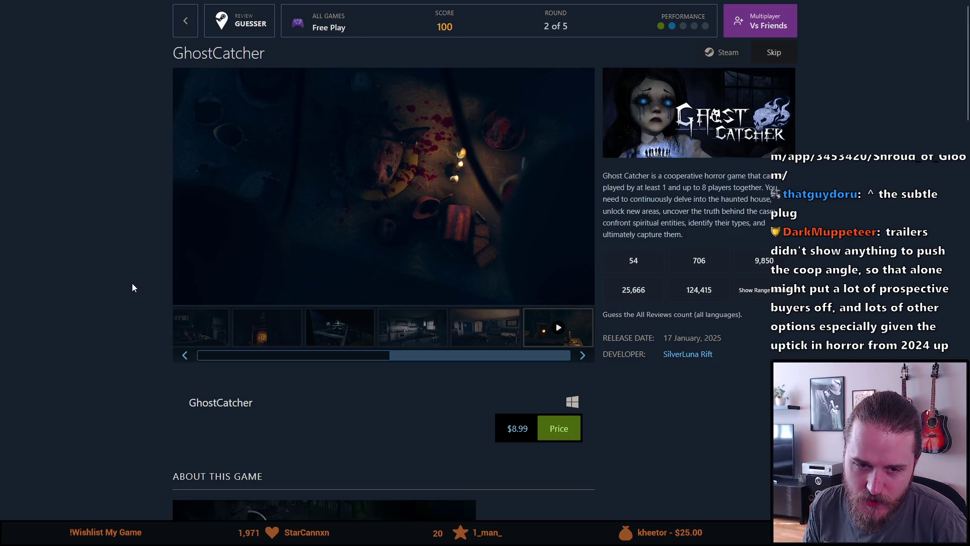
scroll(132, 283, down, 1)
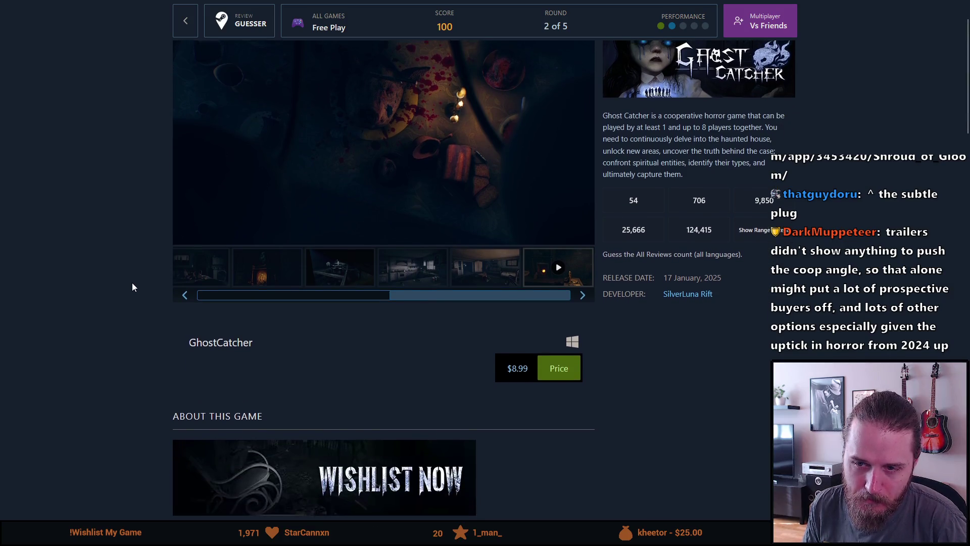
scroll(132, 283, up, 1)
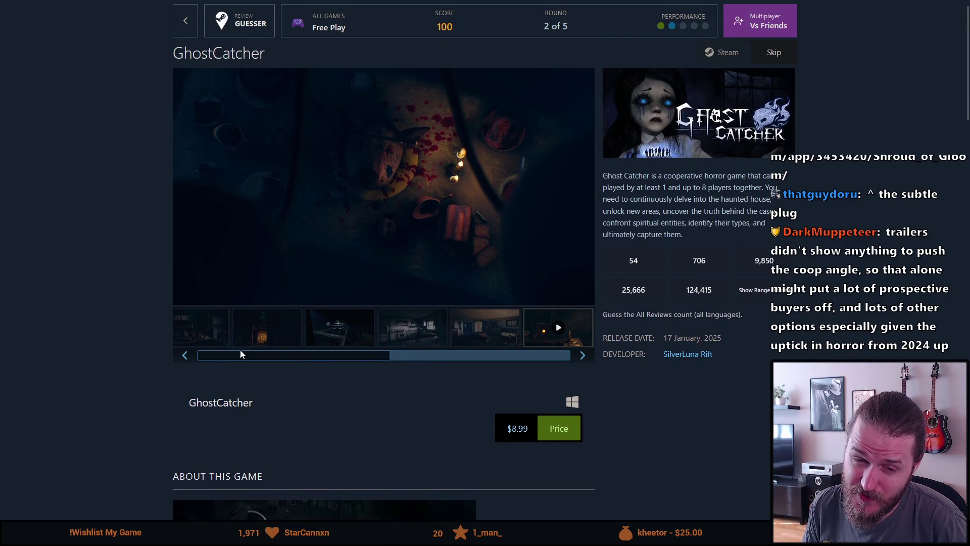
drag(417, 357, 227, 370)
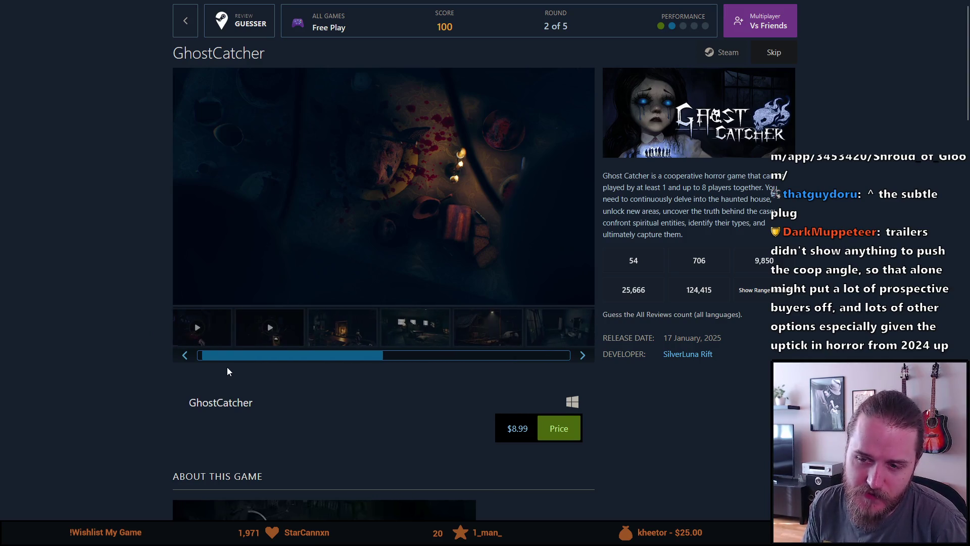
Step: Show the fireplace screenshot, then step forward through the gallery back to the fireplace shot
click(336, 333)
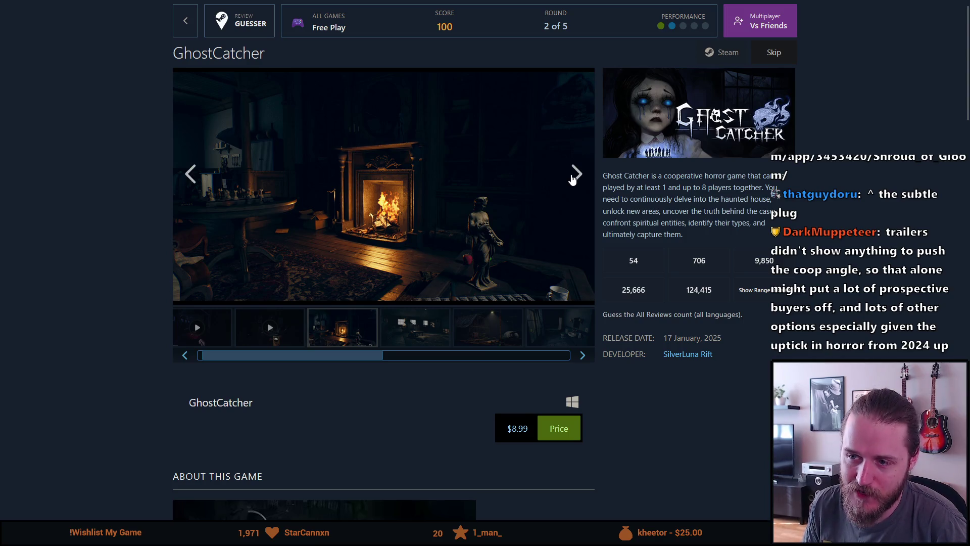
click(576, 174)
click(576, 175)
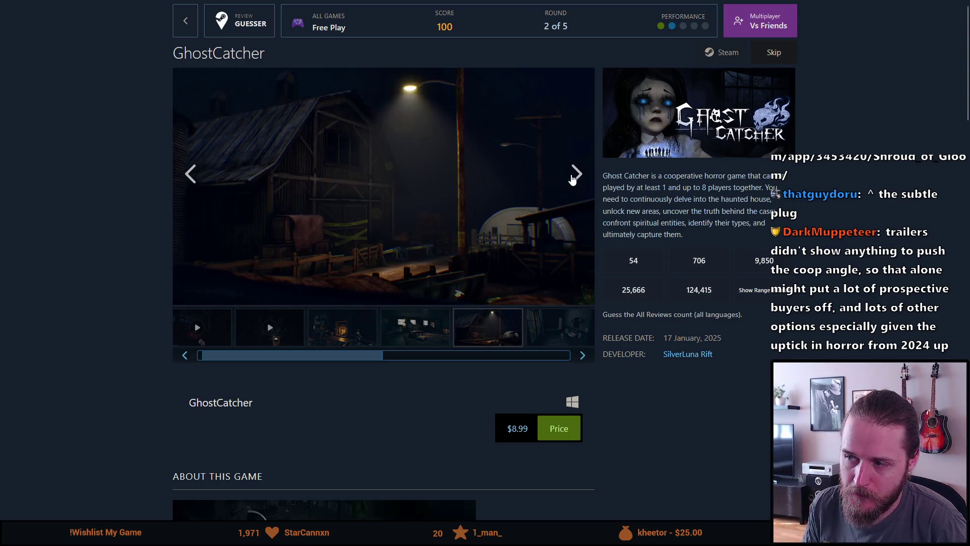
click(575, 174)
click(576, 174)
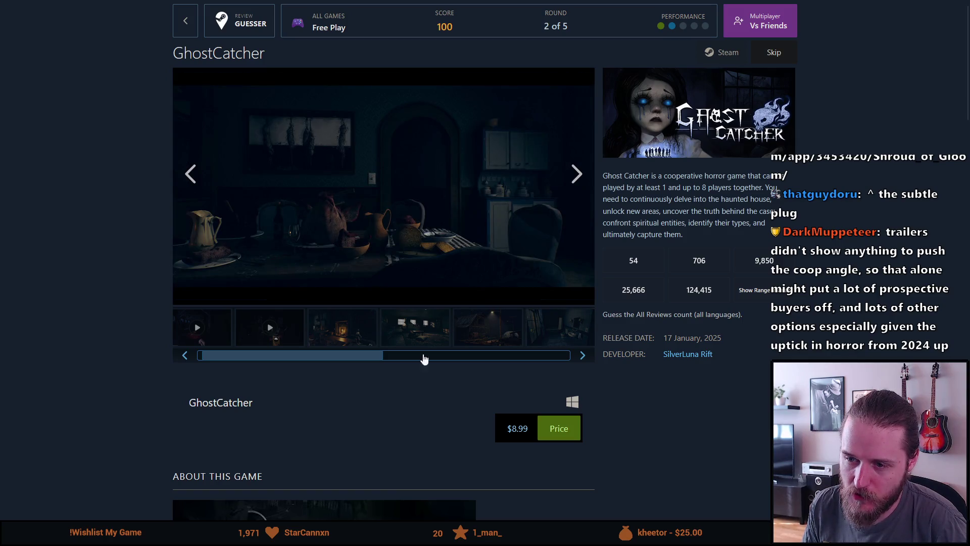
drag(379, 355, 528, 357)
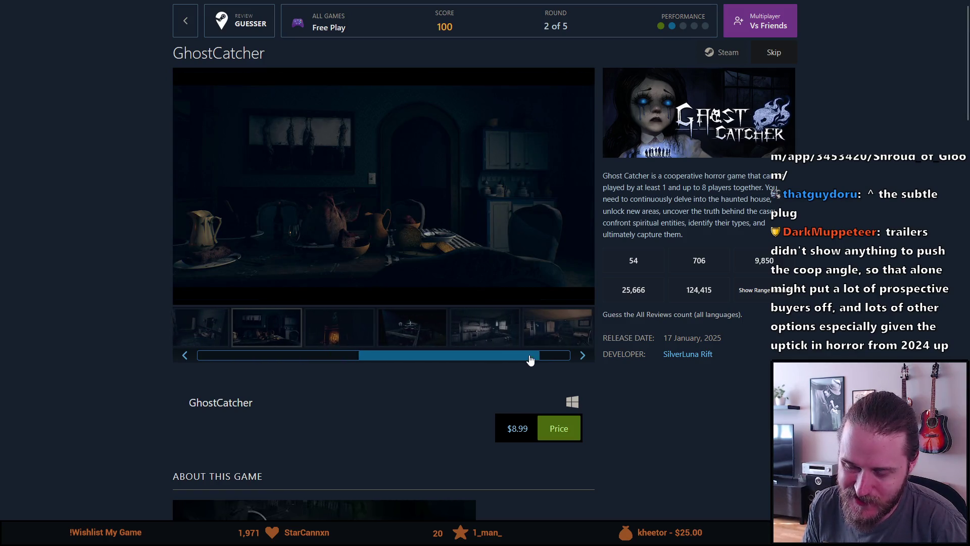
click(577, 179)
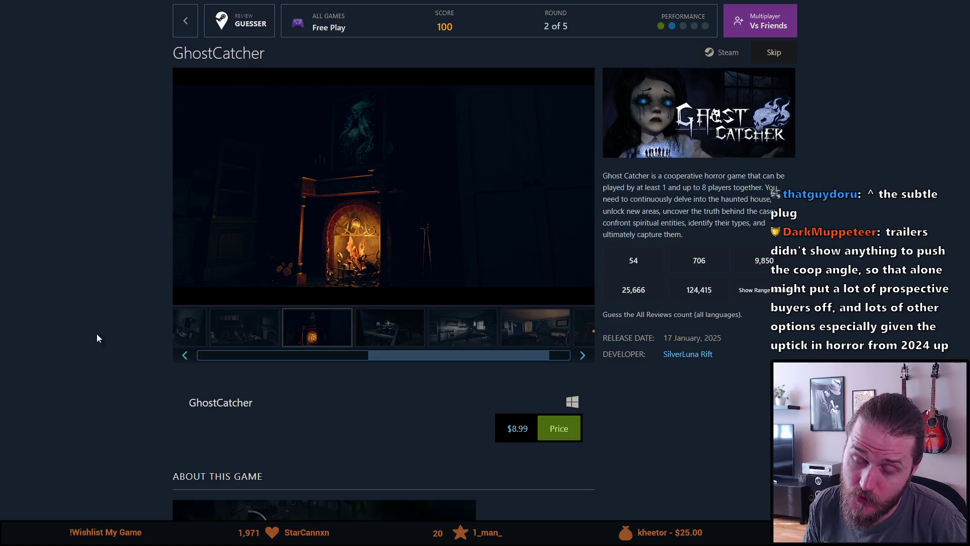
Step: Scroll the thumbnail strip back and load GhostCatcher's first, 42-second trailer
click(220, 359)
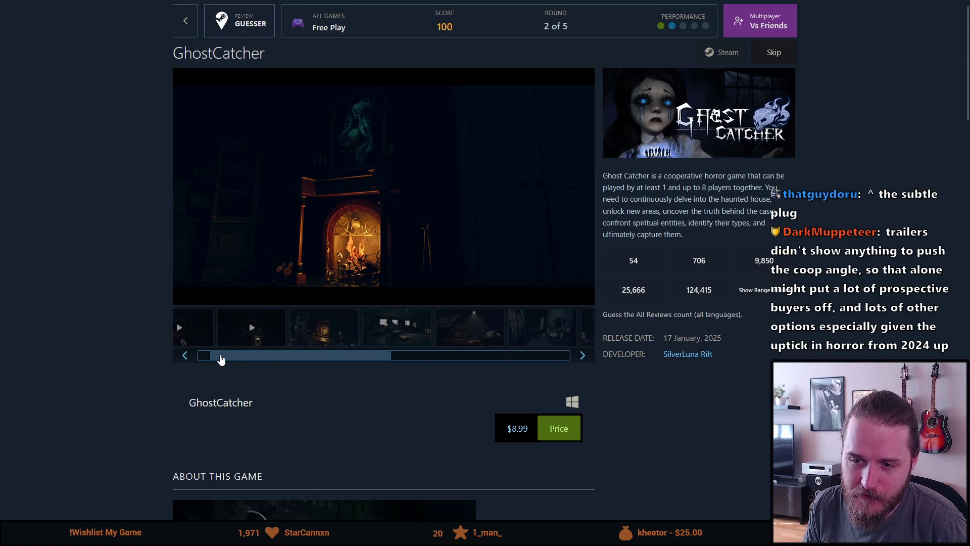
mouse_move(202, 360)
mouse_down()
mouse_move(456, 358)
mouse_move(89, 407)
mouse_up()
scroll(89, 402, down, 3)
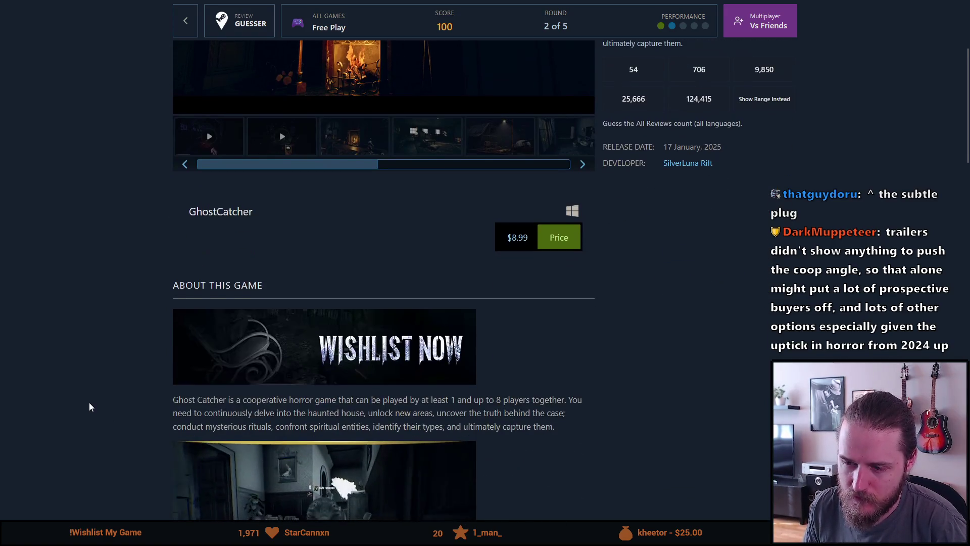
scroll(89, 403, up, 3)
mouse_move(236, 364)
mouse_down()
mouse_move(395, 365)
mouse_move(255, 372)
mouse_move(193, 363)
mouse_up()
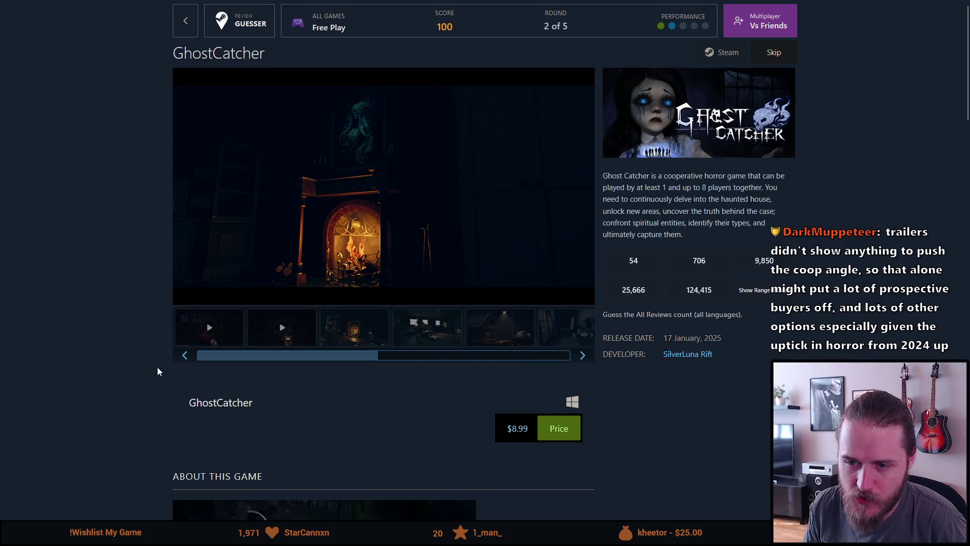
click(210, 329)
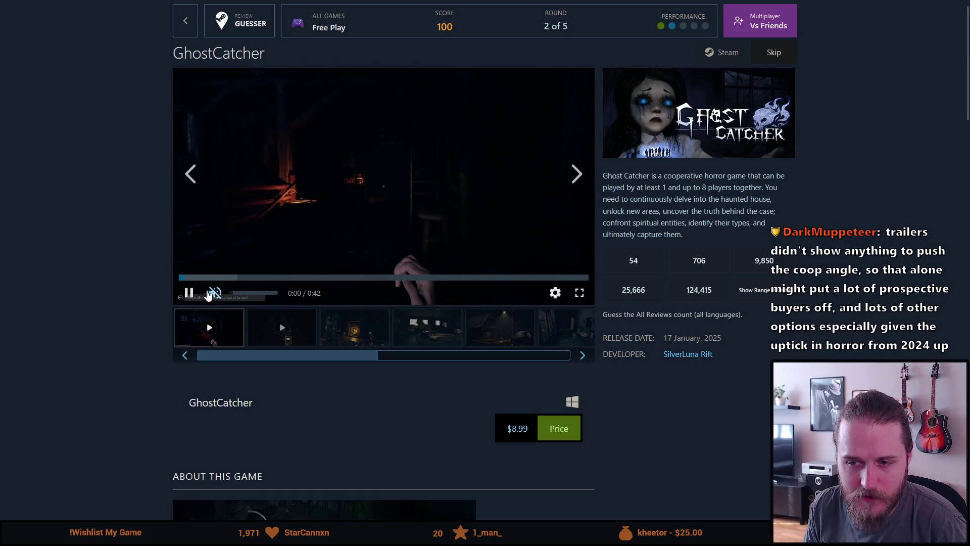
Step: Seek the first trailer to 0:22 and pause, try the 0:25 video, then skip to 0:09
click(380, 278)
click(329, 246)
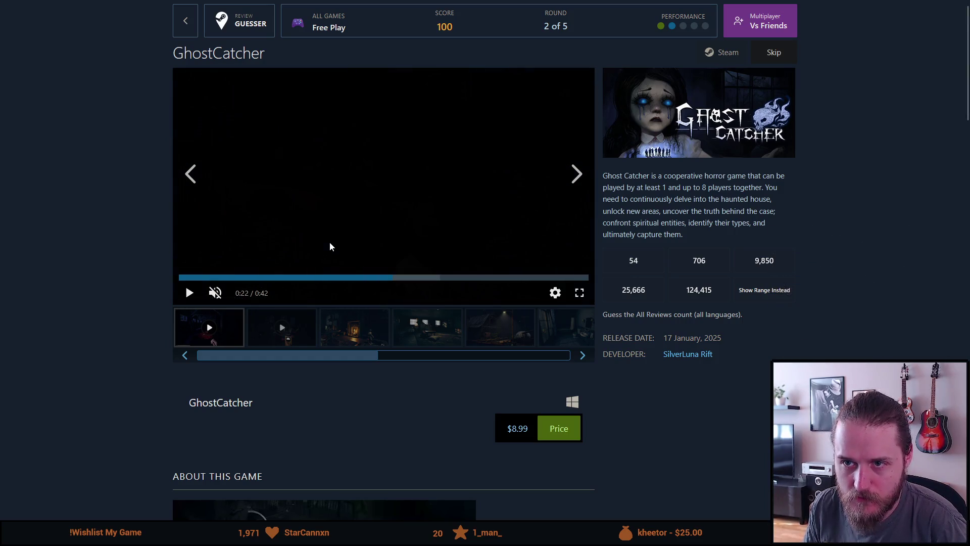
click(272, 326)
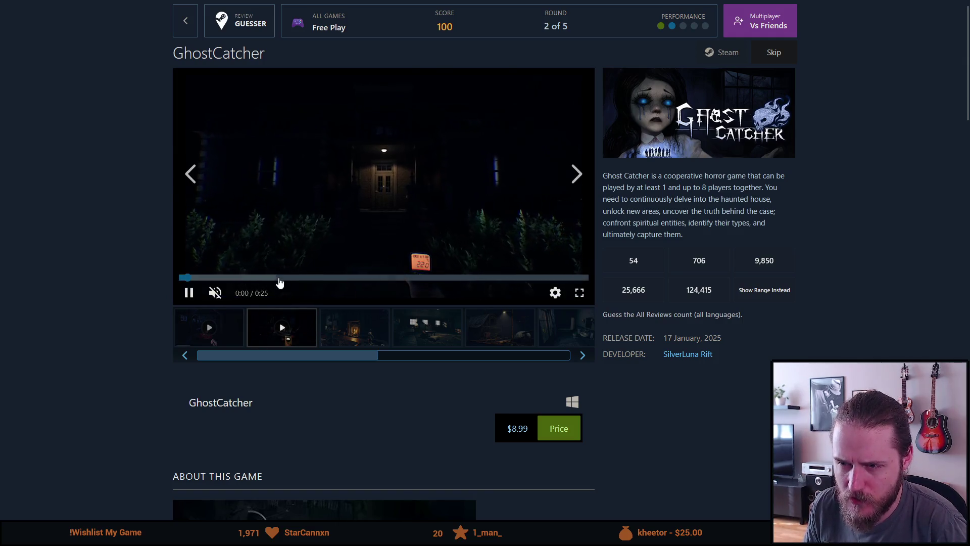
click(211, 328)
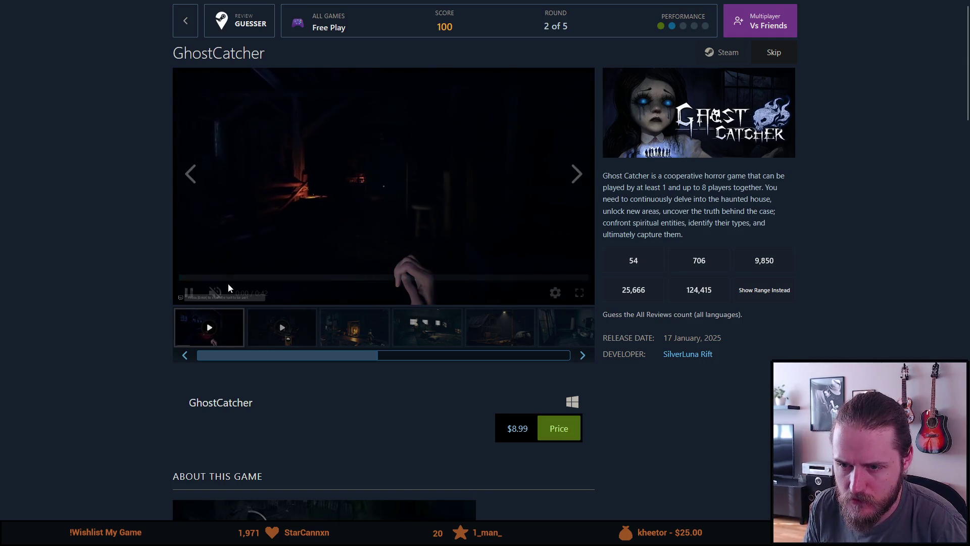
click(255, 277)
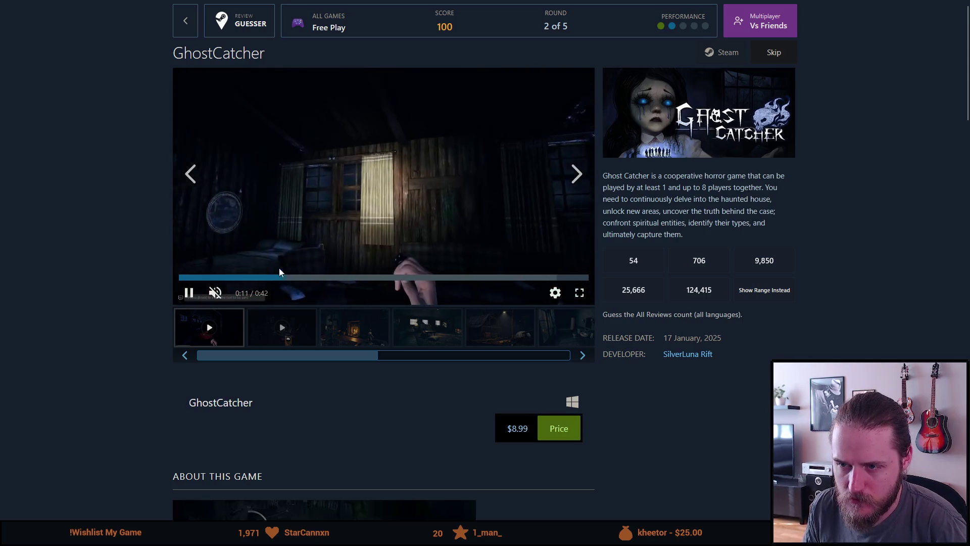
Step: Start the 2:03 trailer, then return to the first trailer, unmute it and go full screen
click(593, 355)
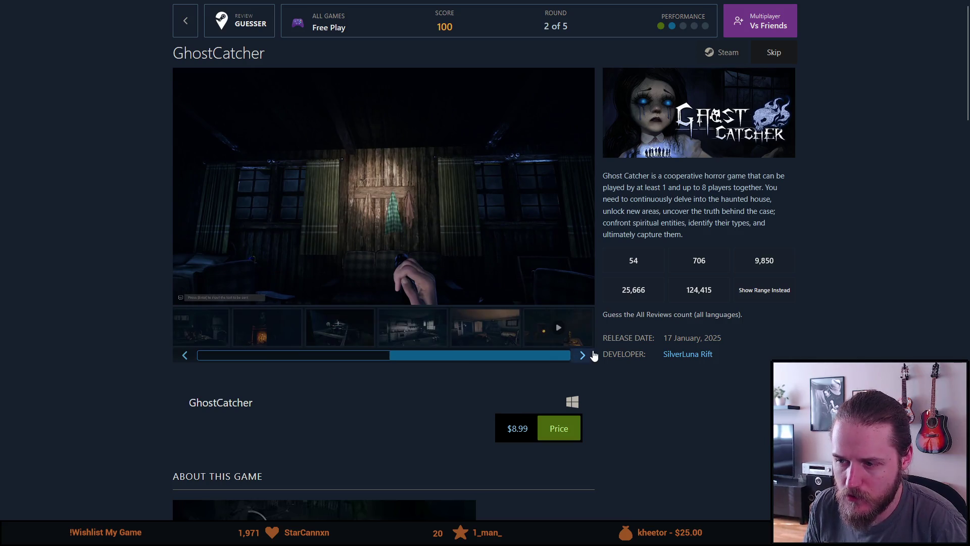
click(561, 329)
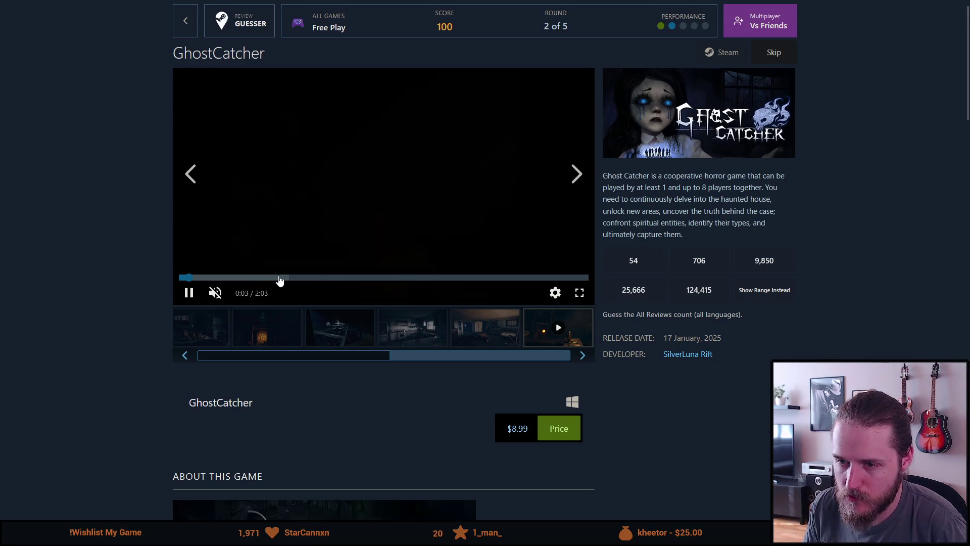
mouse_move(411, 356)
mouse_down()
mouse_move(266, 351)
mouse_move(254, 359)
mouse_move(182, 348)
mouse_up()
click(212, 335)
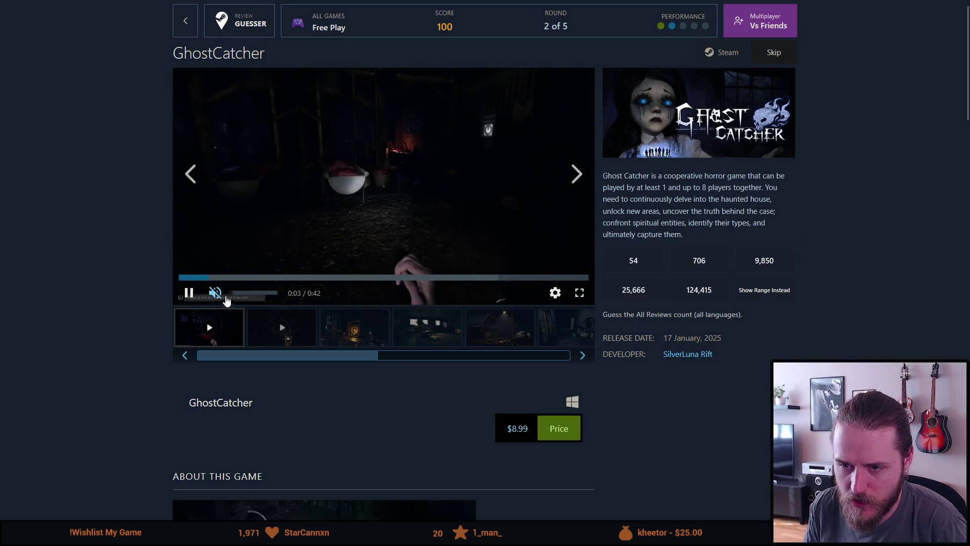
click(215, 293)
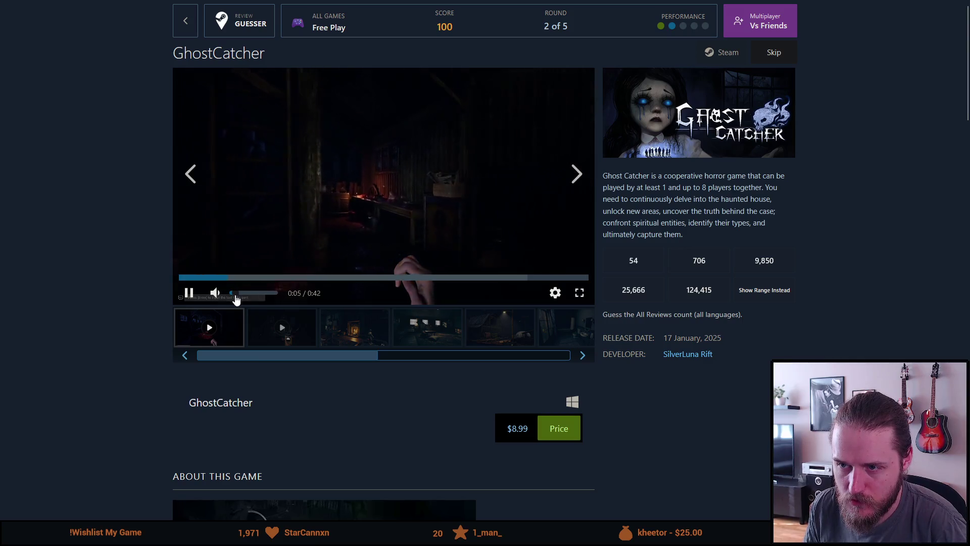
click(579, 294)
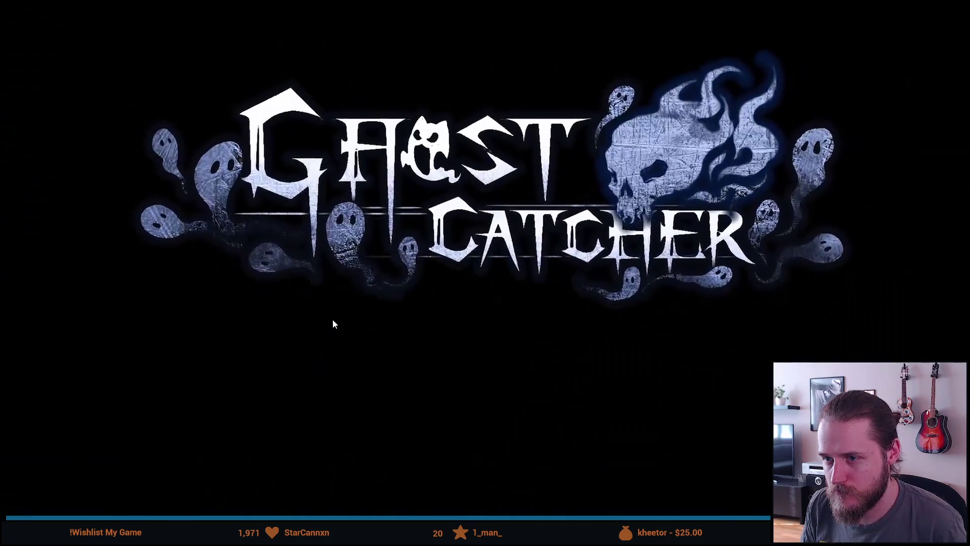
Step: Exit the full-screen trailer and pause it on its title card
key(Escape)
click(324, 218)
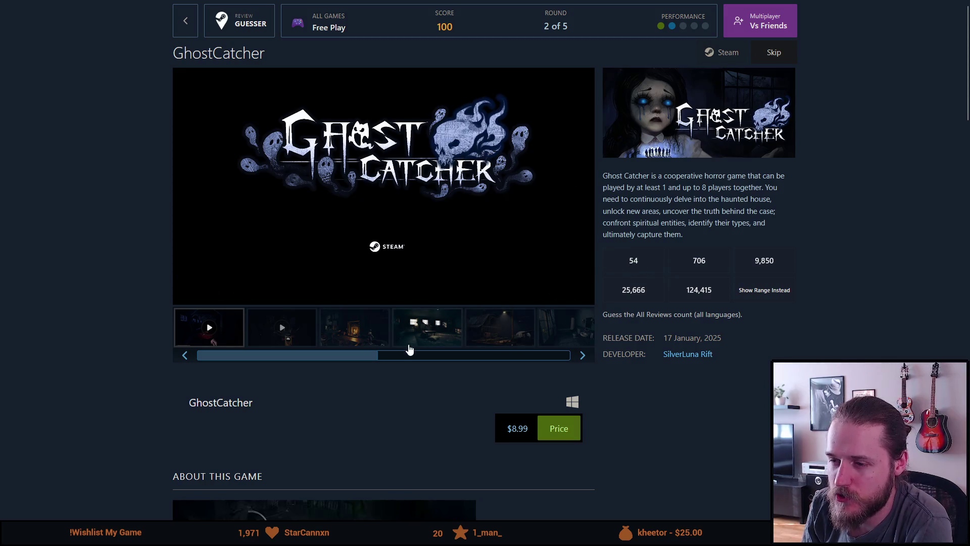
click(458, 360)
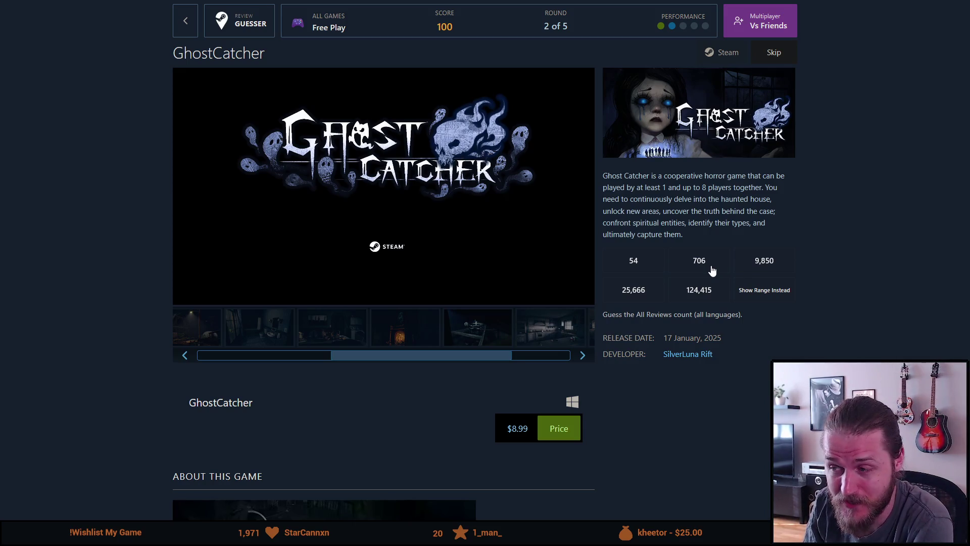
scroll(709, 270, down, 5)
scroll(709, 270, up, 5)
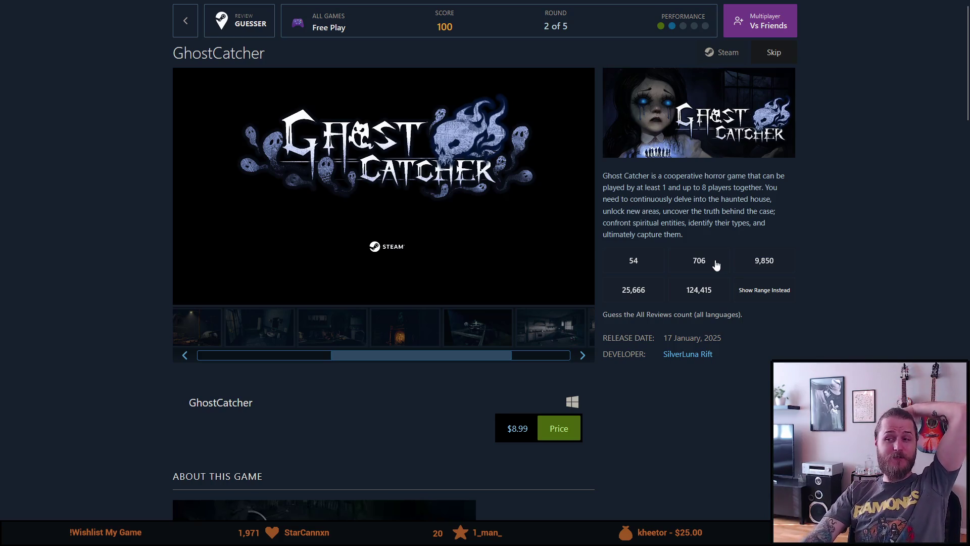
click(716, 263)
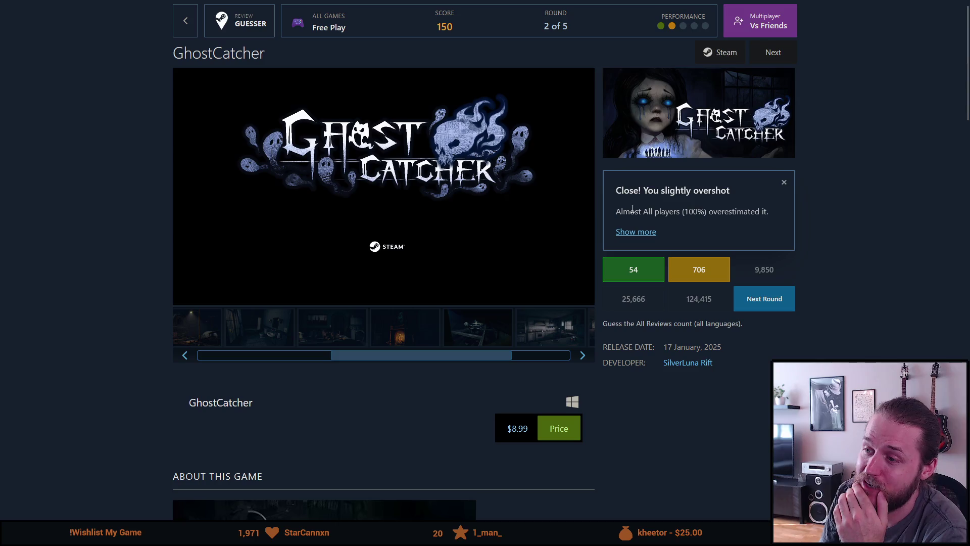
Step: Highlight the players-overestimated 100% figure in GhostCatcher's 706 result, then scroll the page
drag(639, 212, 695, 210)
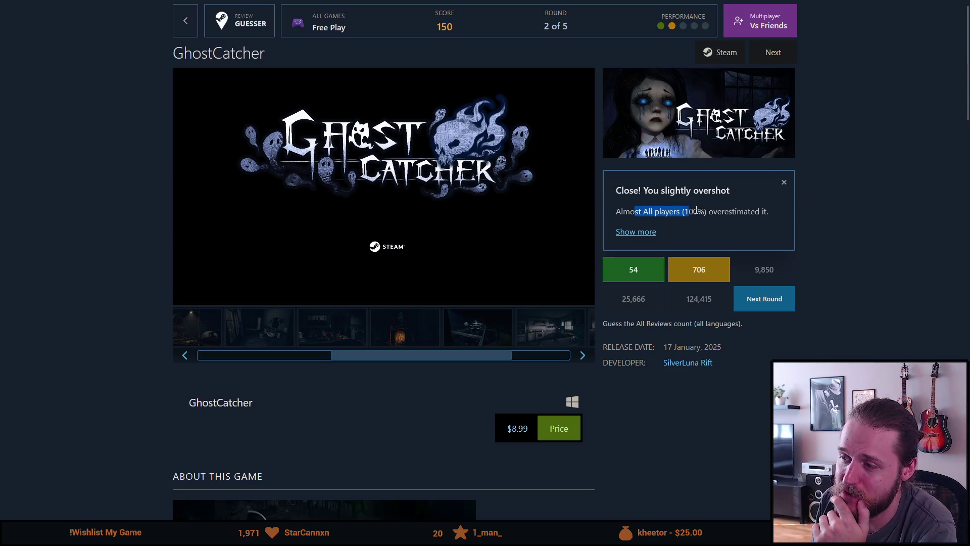
double_click(695, 212)
click(717, 213)
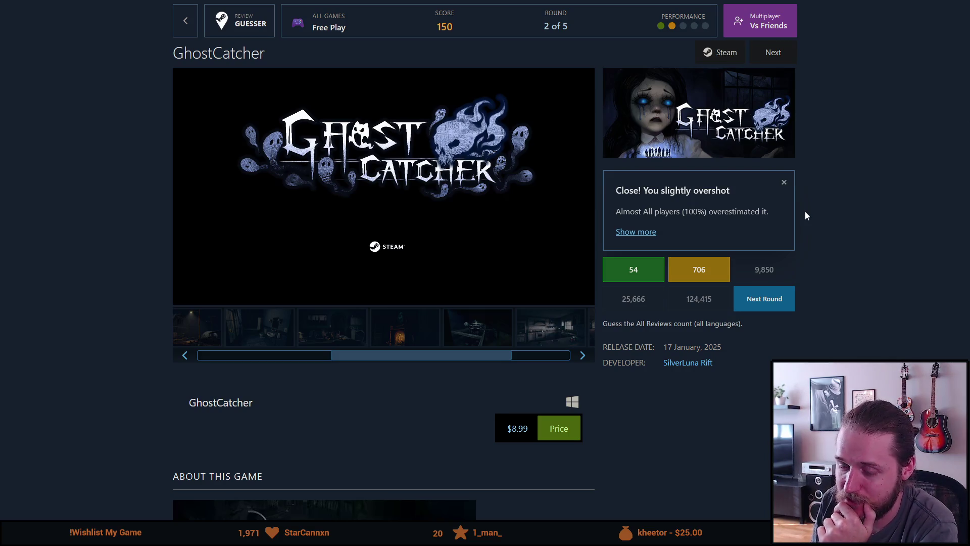
scroll(806, 215, down, 6)
scroll(806, 215, down, 4)
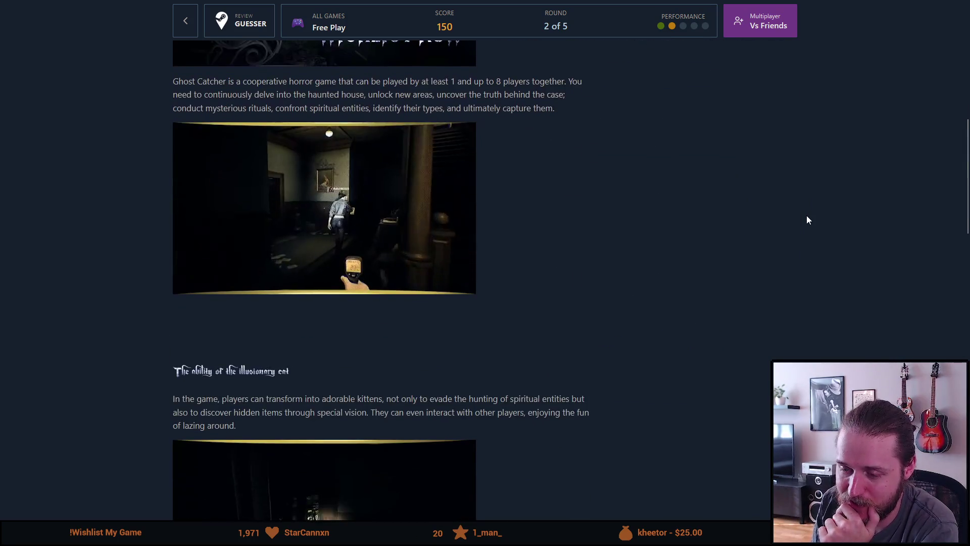
scroll(806, 216, up, 10)
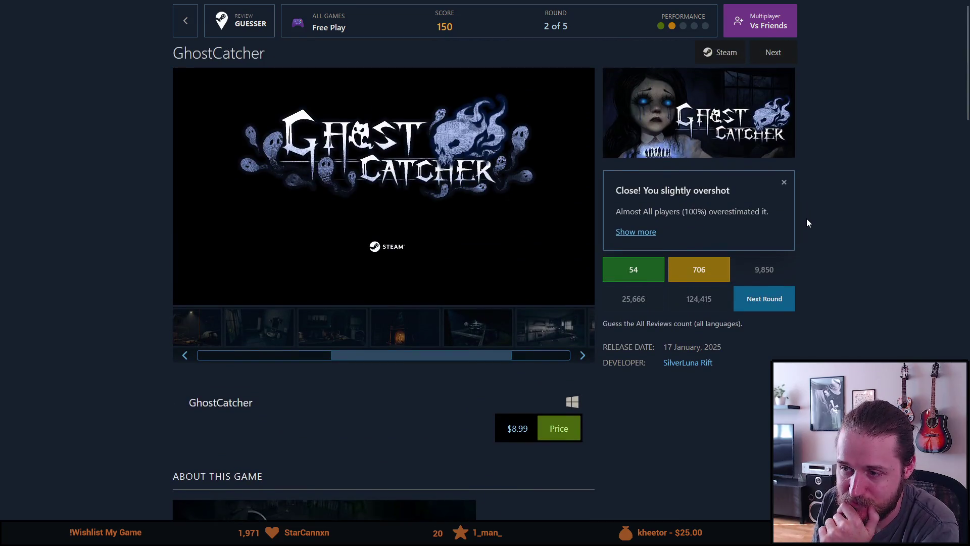
mouse_move(429, 363)
mouse_down()
mouse_move(489, 361)
mouse_move(311, 376)
mouse_up()
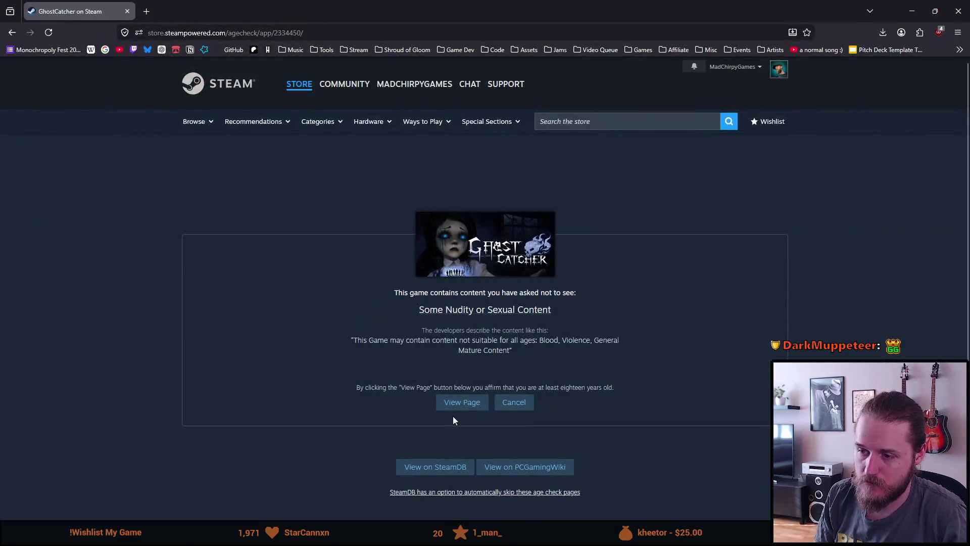
Step: Pass GhostCatcher's age check and scroll down to read the Coffee user review
click(460, 408)
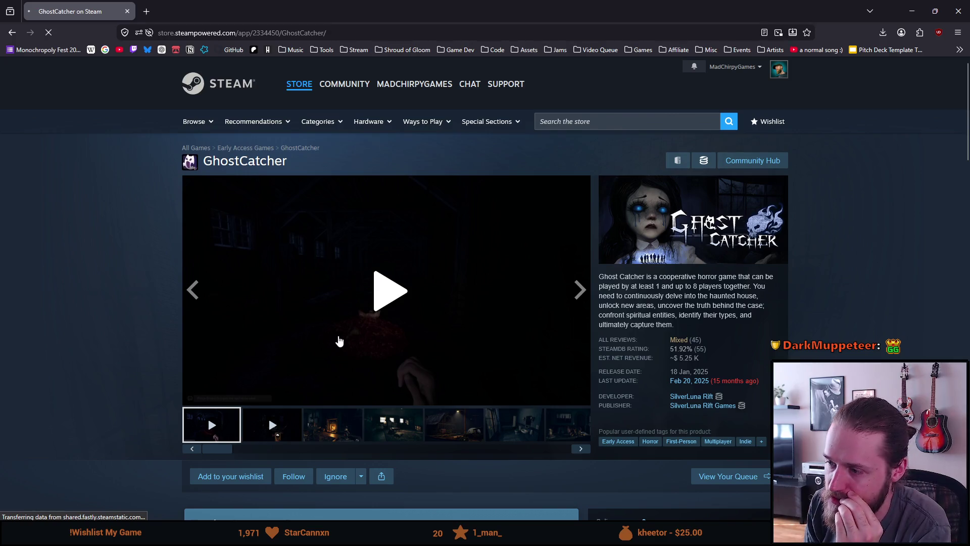
scroll(342, 337, down, 5)
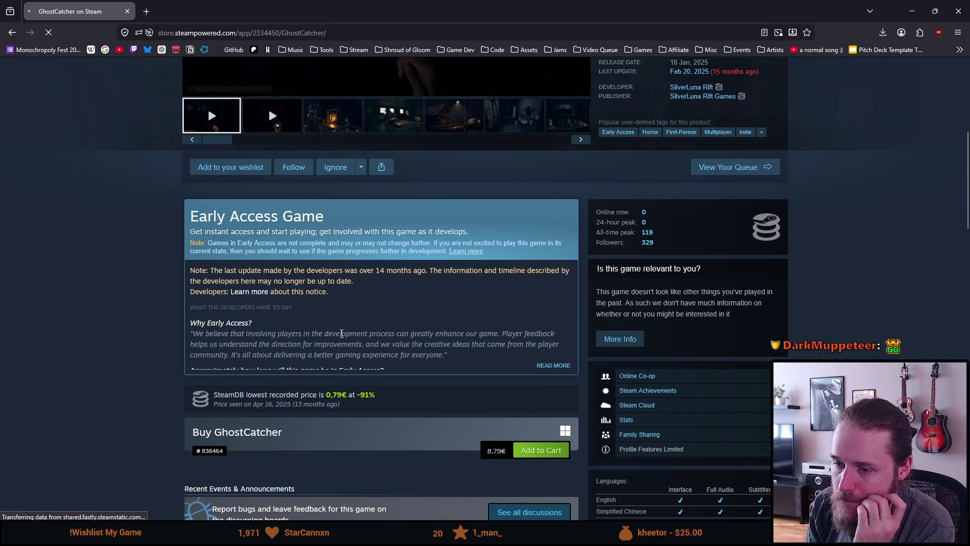
scroll(342, 334, down, 12)
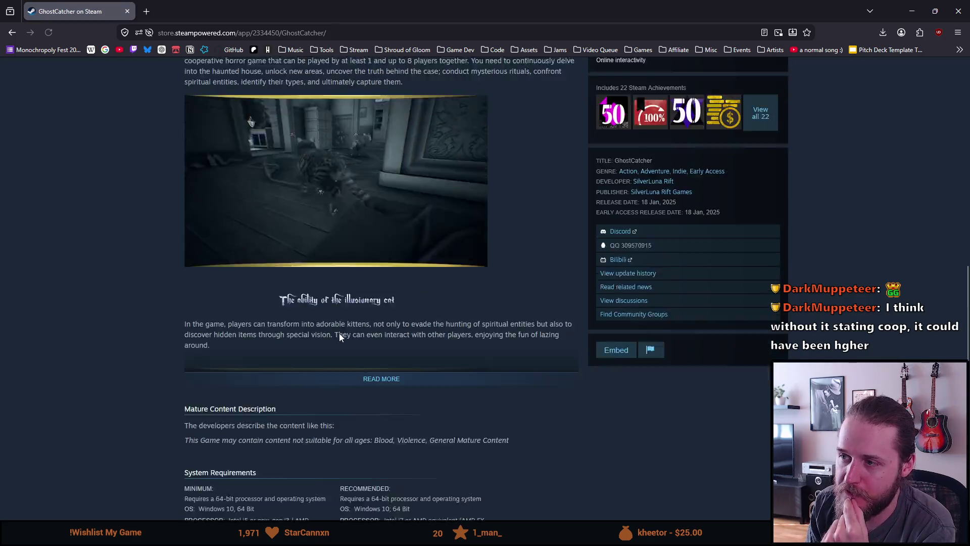
scroll(340, 336, down, 6)
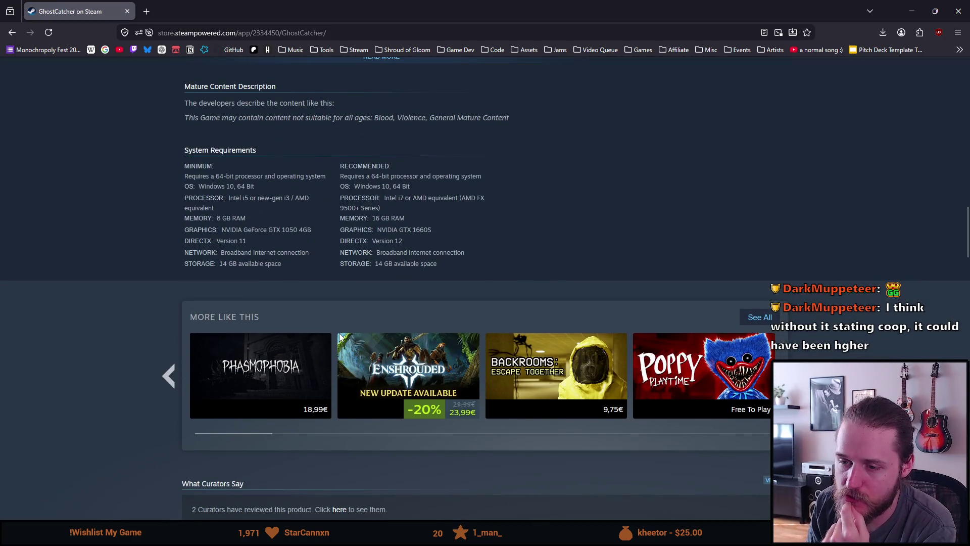
scroll(339, 338, down, 6)
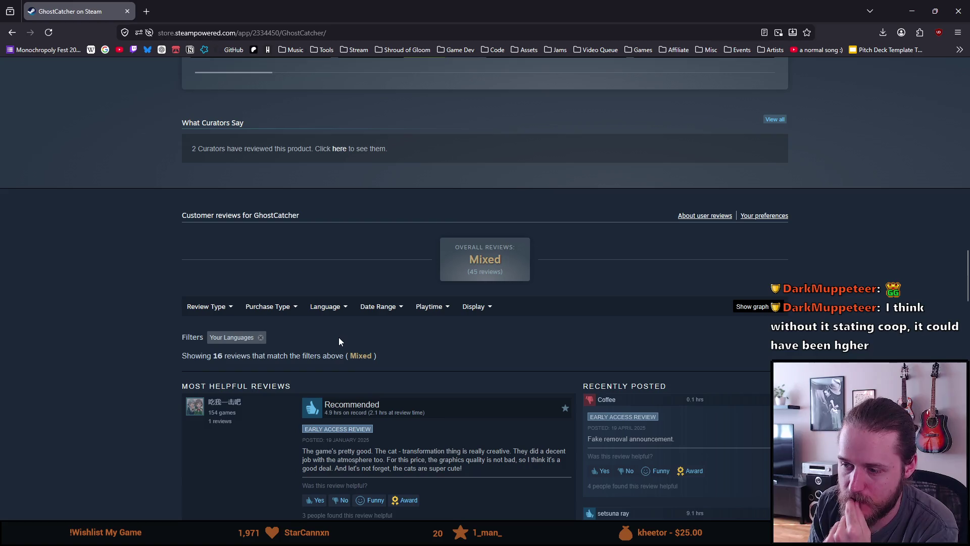
scroll(339, 341, down, 1)
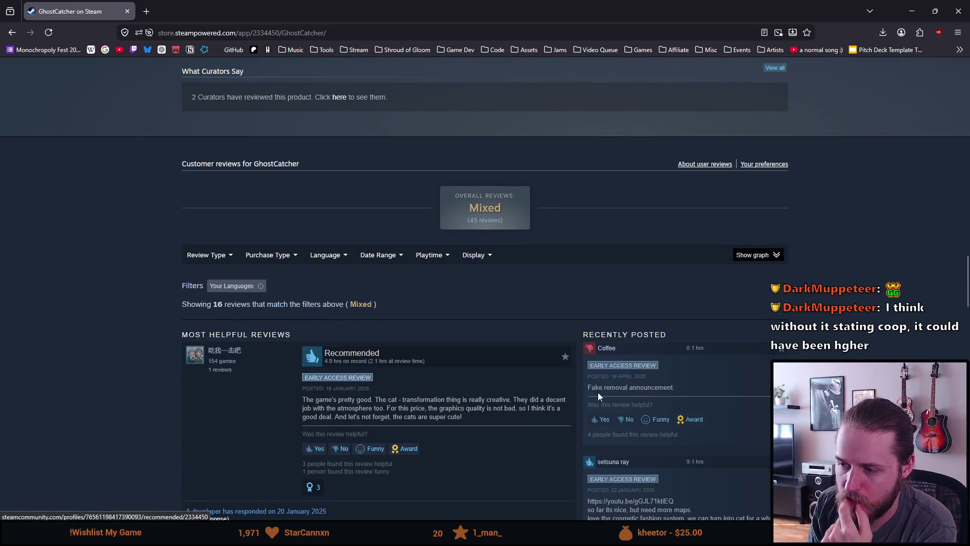
drag(598, 388, 667, 386)
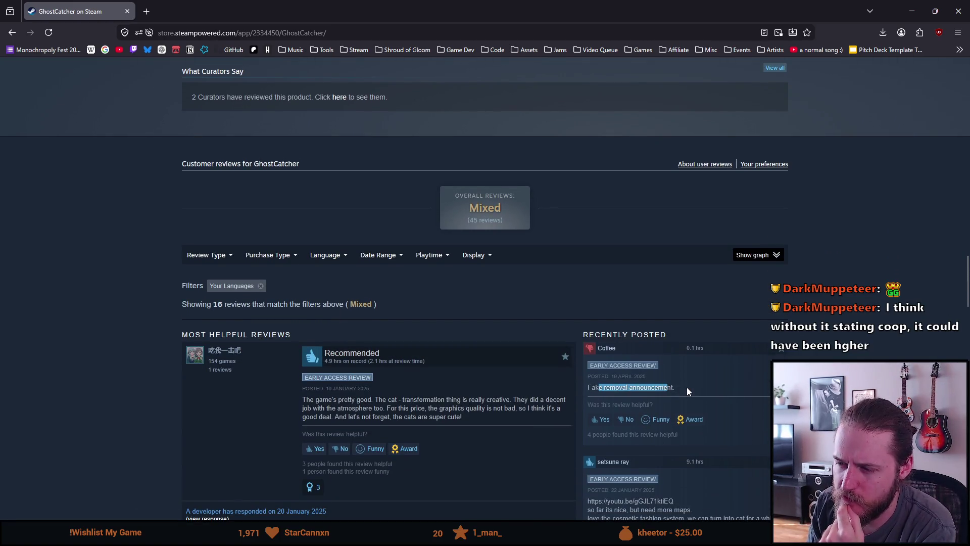
click(678, 387)
scroll(679, 387, up, 7)
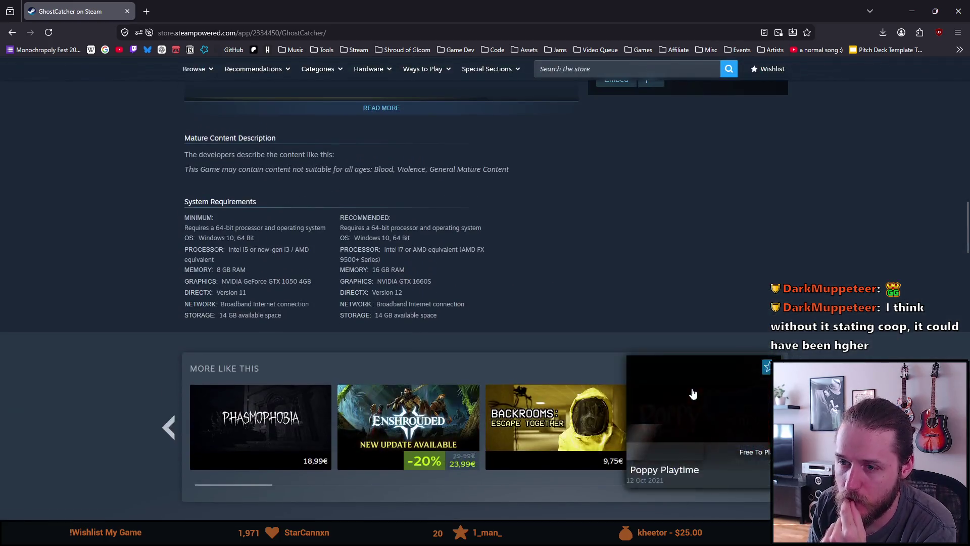
scroll(692, 391, up, 15)
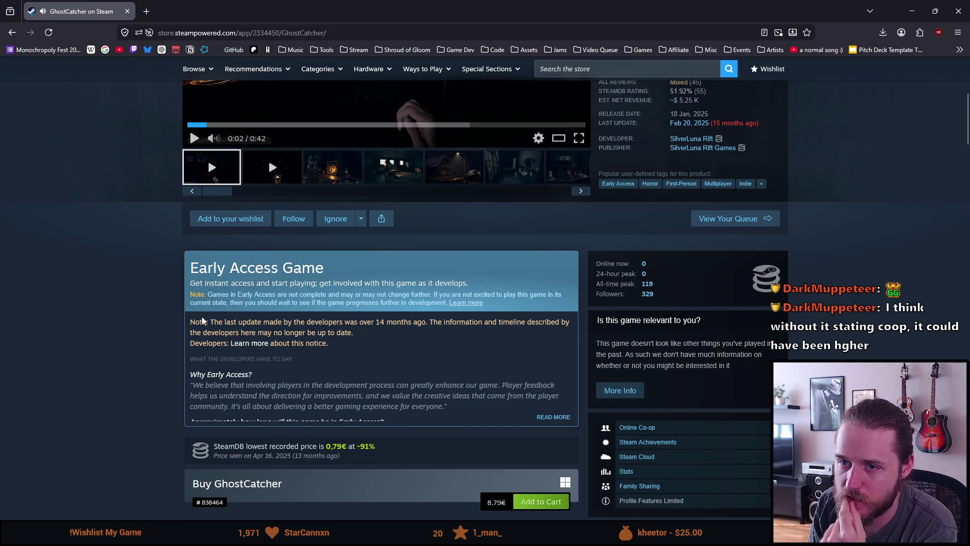
Step: Read through the remaining GhostCatcher reviews, then return to the All Reviews: Mixed (45) header
scroll(199, 317, down, 4)
drag(198, 32, 262, 300)
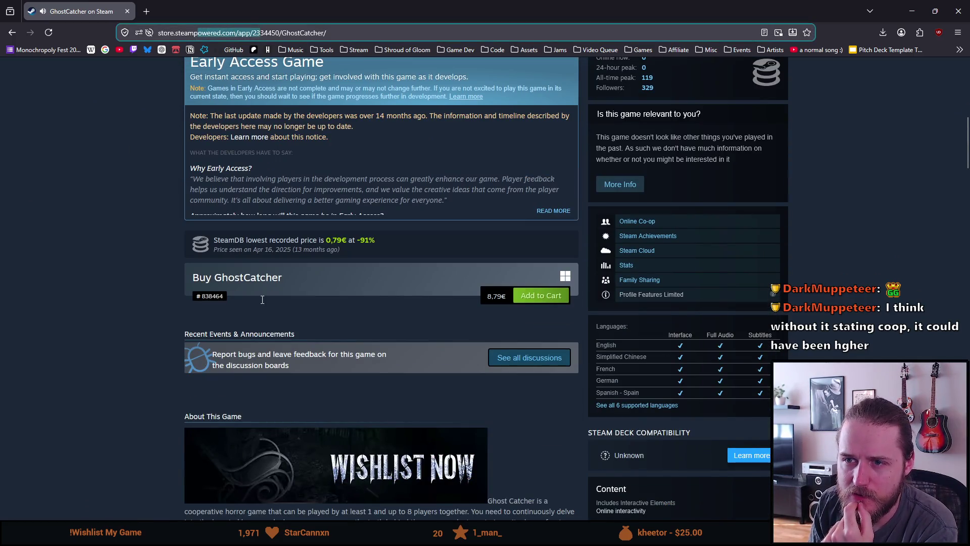
mouse_move(178, 7)
mouse_down()
mouse_move(399, 371)
mouse_move(625, 436)
mouse_move(304, 174)
mouse_move(303, 1)
mouse_up()
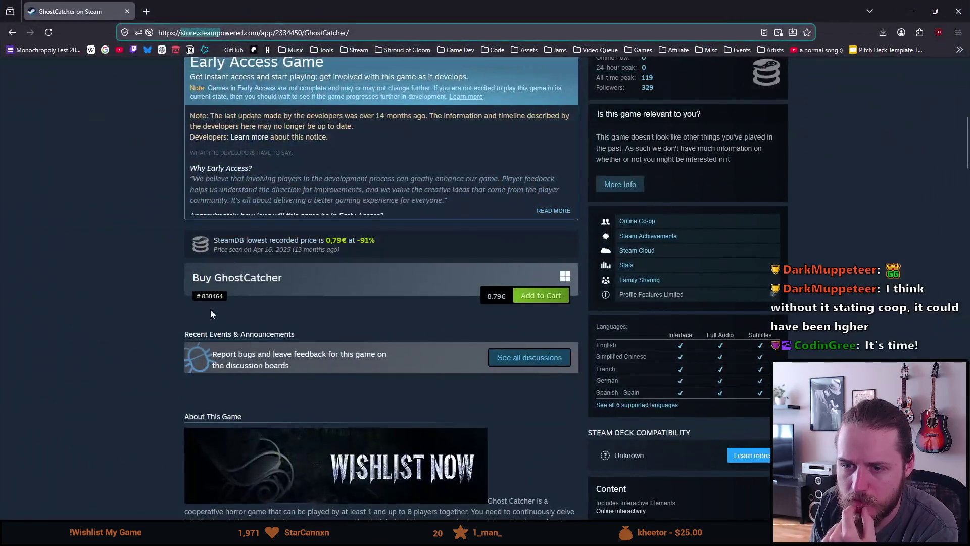
scroll(212, 314, down, 12)
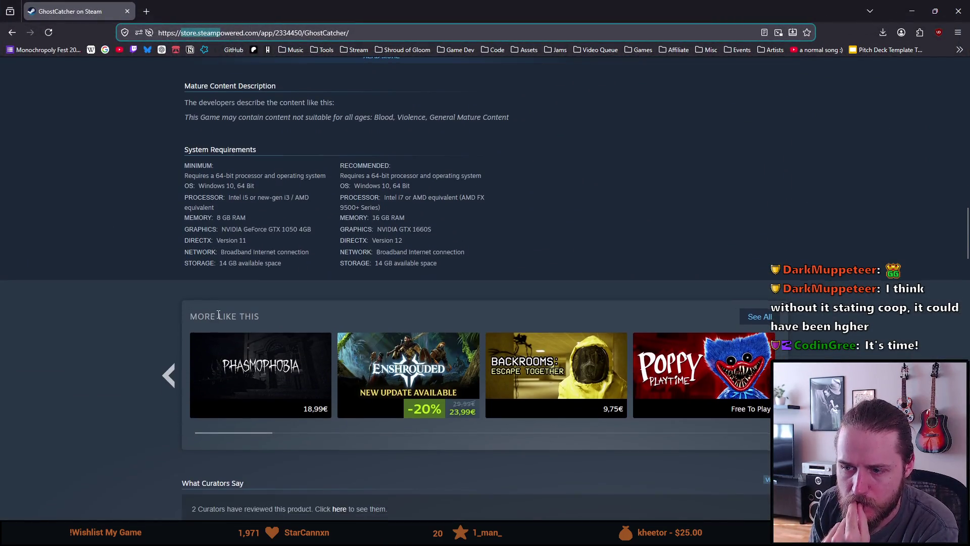
scroll(218, 314, down, 8)
scroll(215, 317, down, 4)
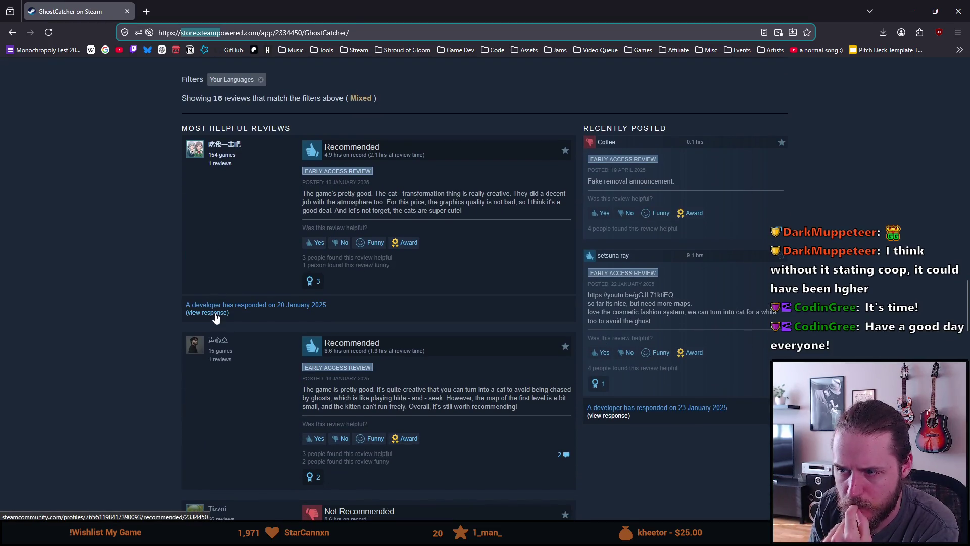
scroll(216, 317, down, 3)
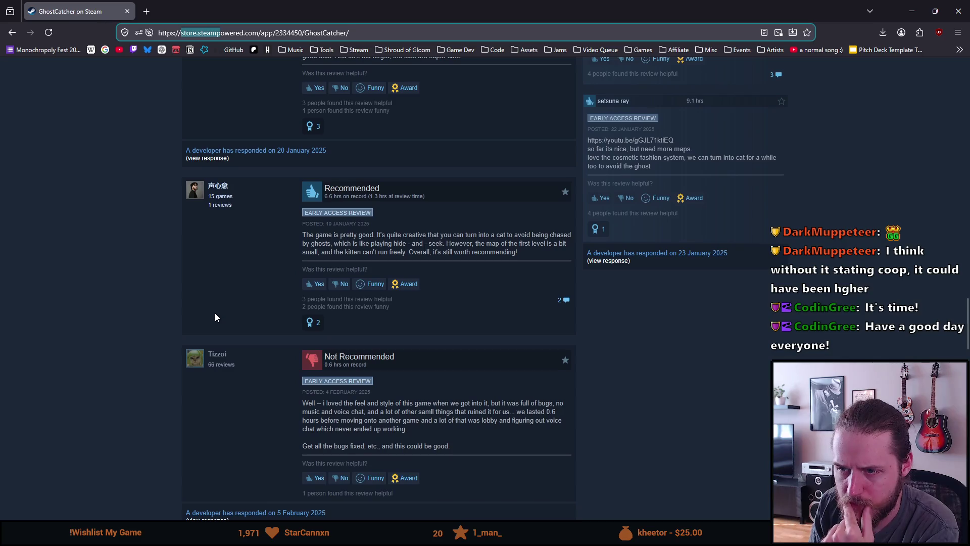
scroll(215, 317, down, 1)
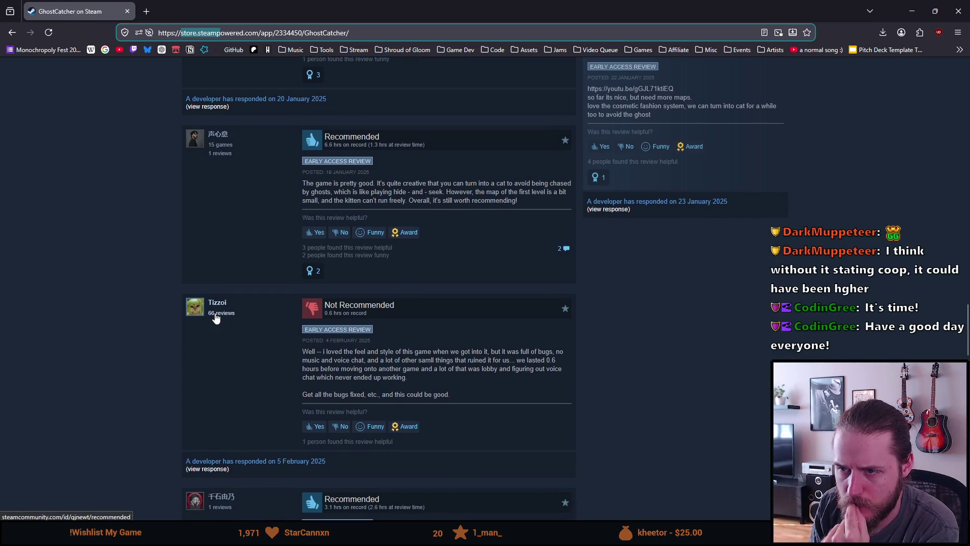
scroll(216, 317, down, 1)
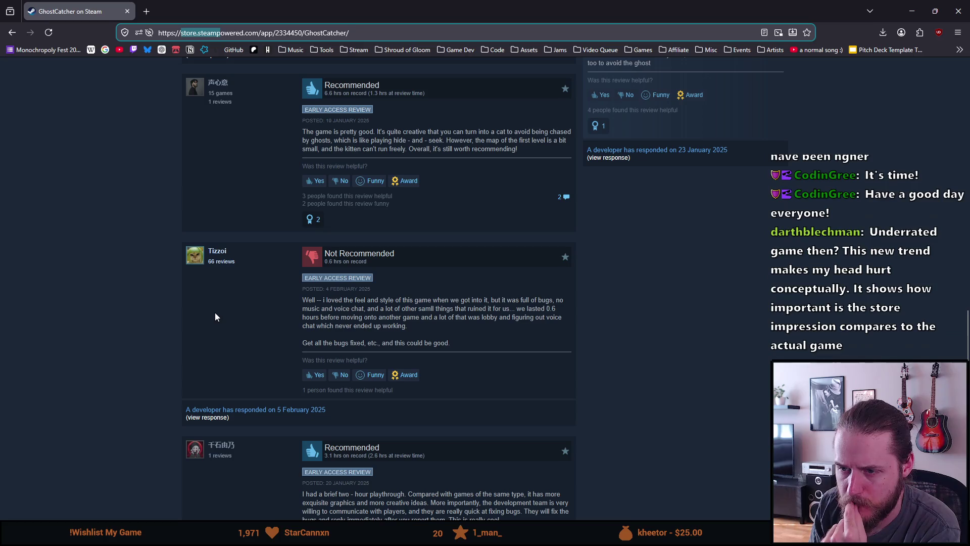
scroll(215, 317, down, 1)
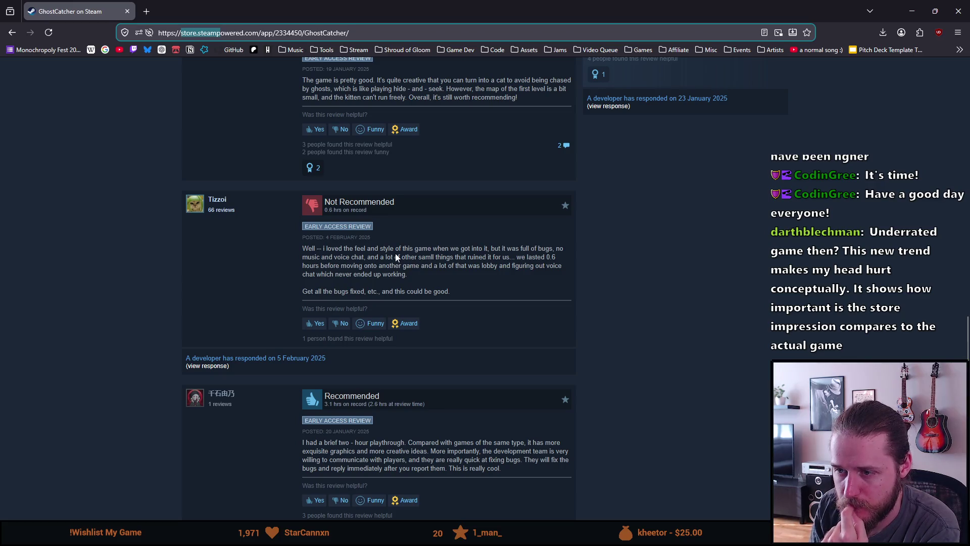
scroll(397, 251, down, 1)
scroll(397, 251, down, 9)
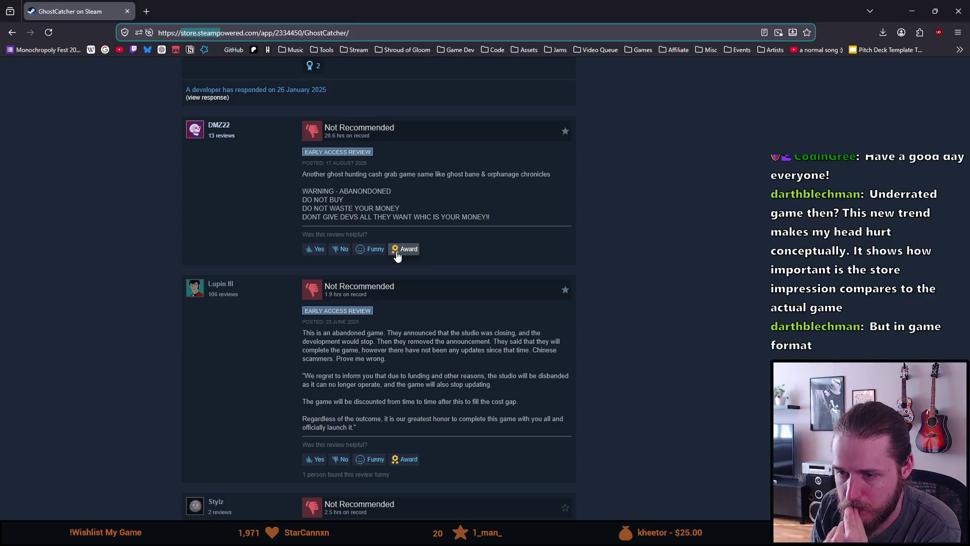
scroll(396, 256, down, 3)
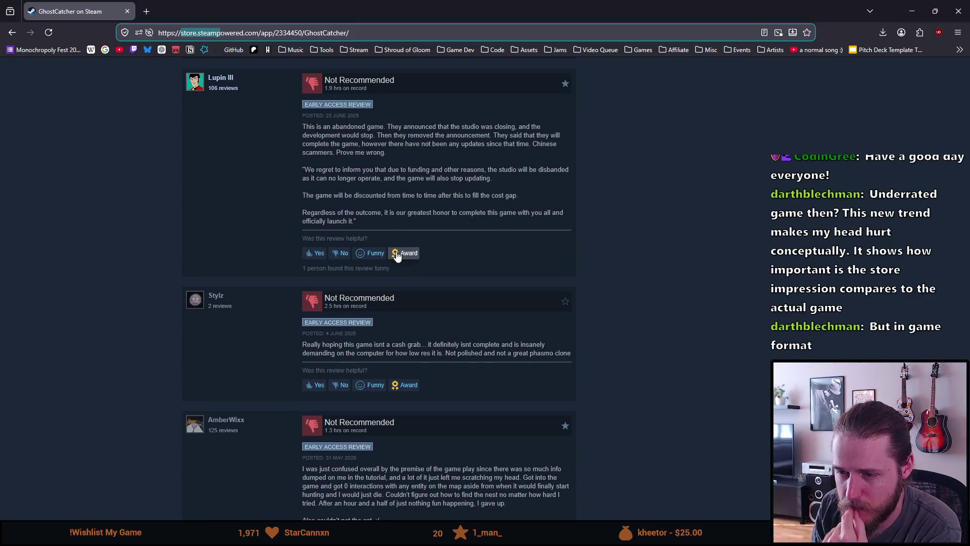
scroll(398, 255, down, 3)
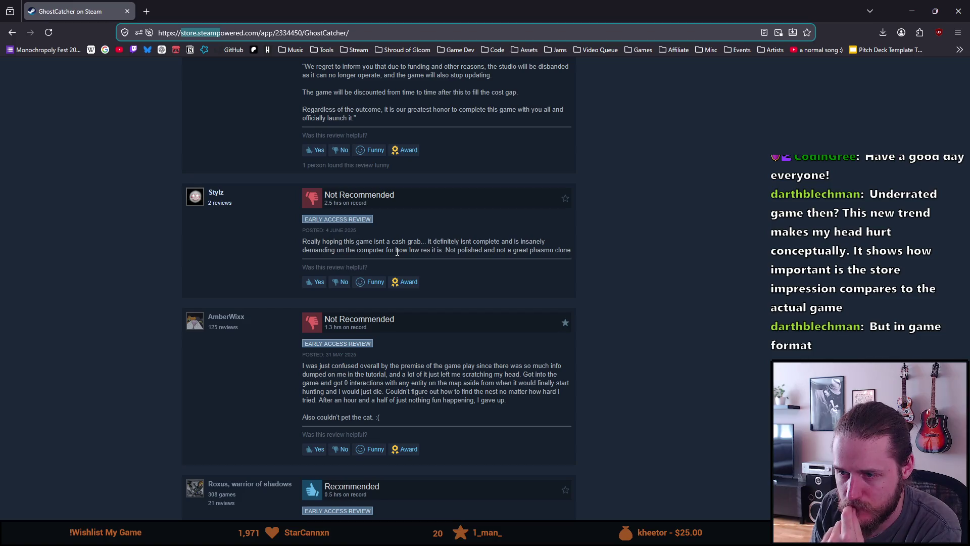
scroll(397, 251, down, 2)
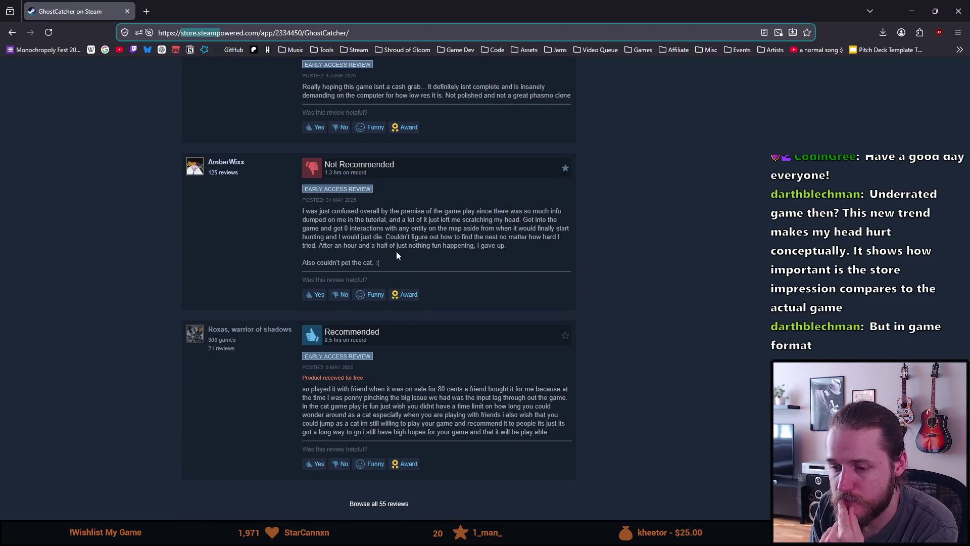
scroll(396, 255, up, 10)
scroll(396, 251, up, 15)
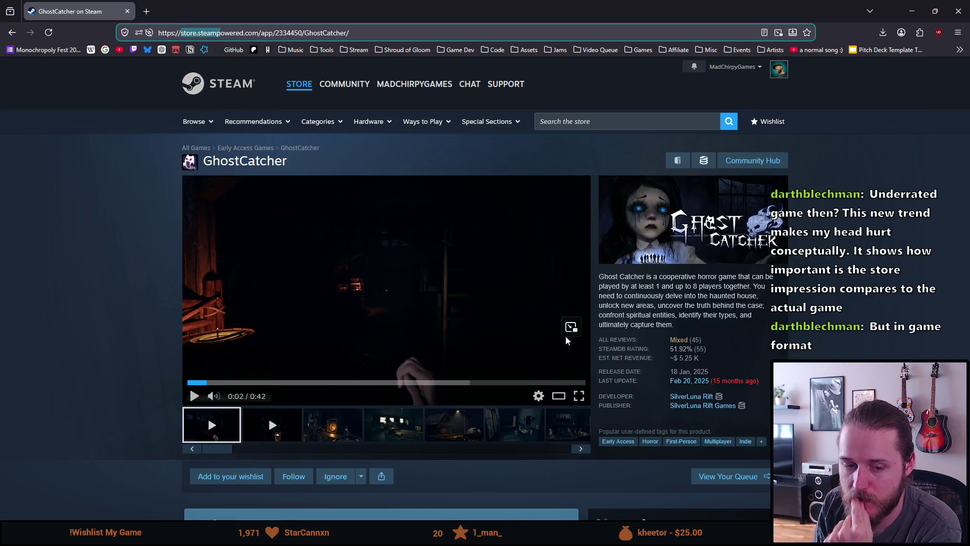
Step: Look over GhostCatcher's media gallery, viewing the third and fourth images
mouse_move(660, 345)
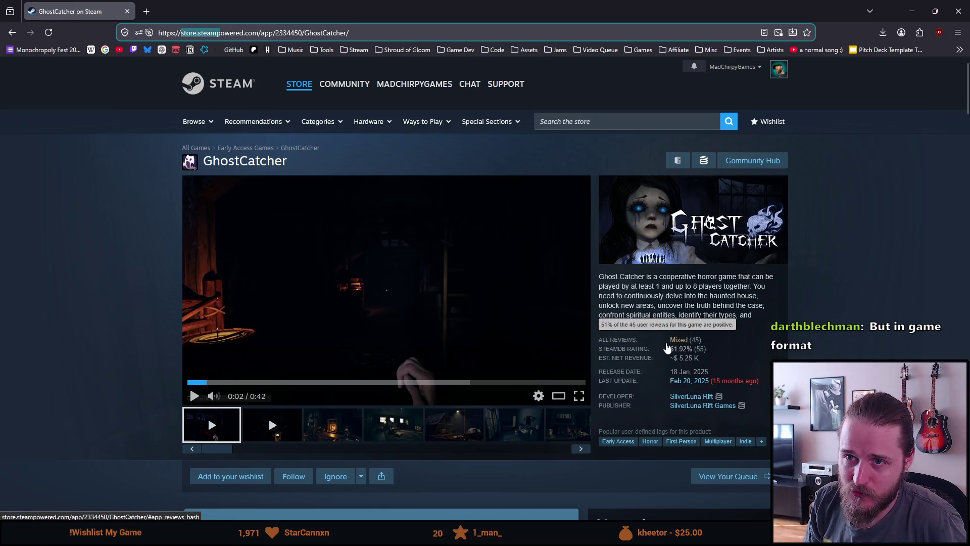
scroll(667, 343, down, 5)
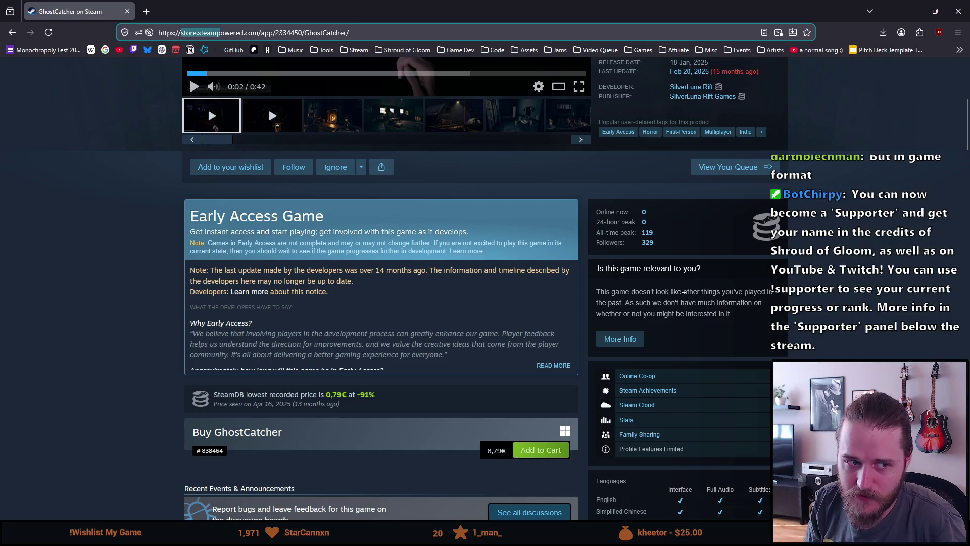
scroll(684, 296, down, 3)
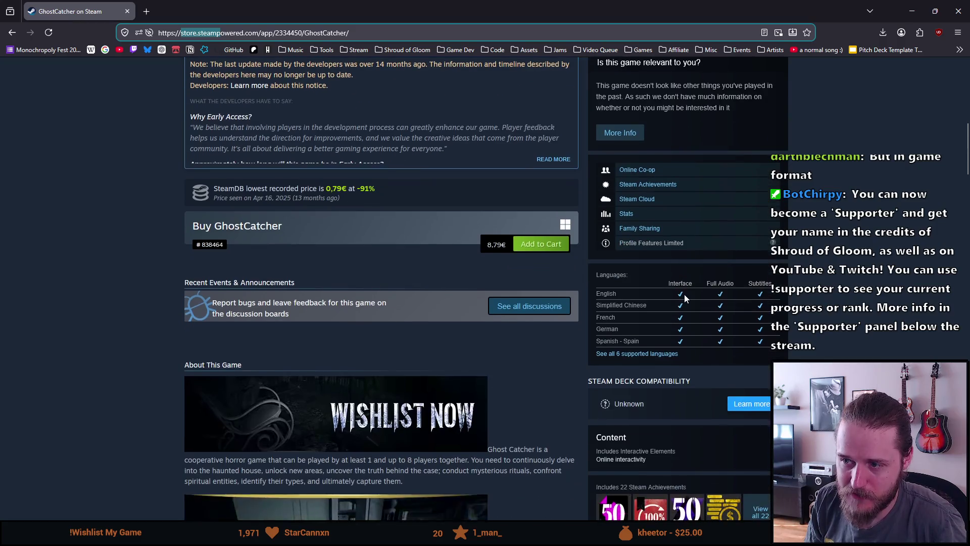
scroll(684, 295, up, 7)
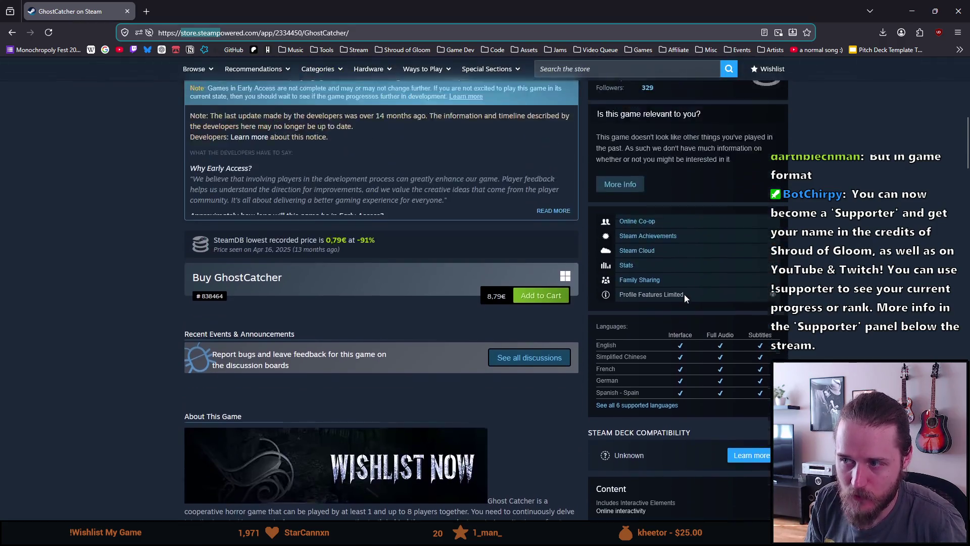
scroll(683, 294, up, 3)
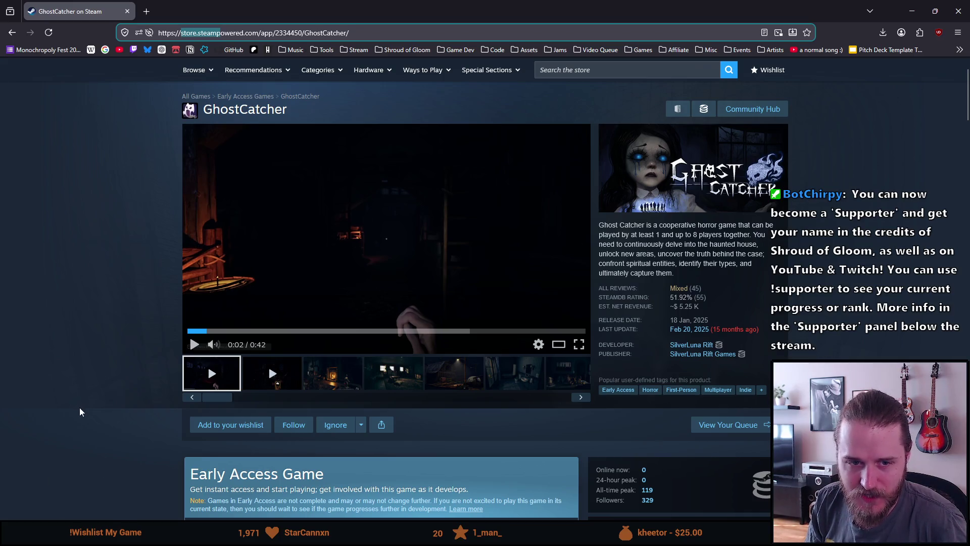
scroll(81, 404, down, 10)
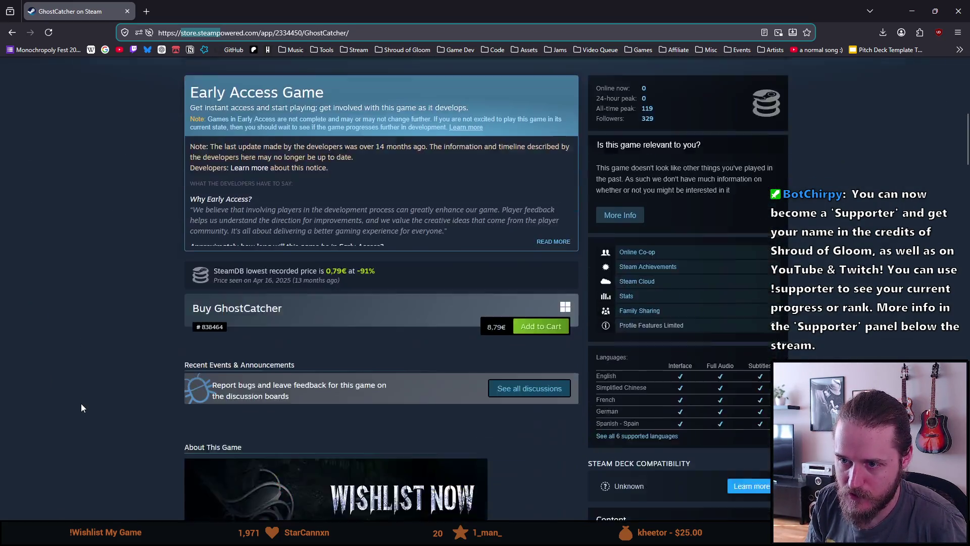
scroll(80, 403, up, 10)
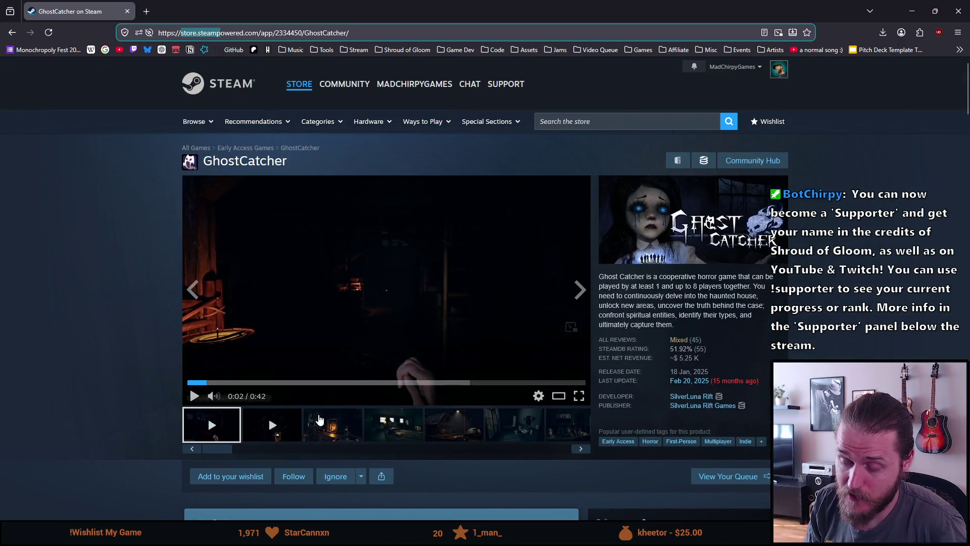
click(319, 421)
click(382, 427)
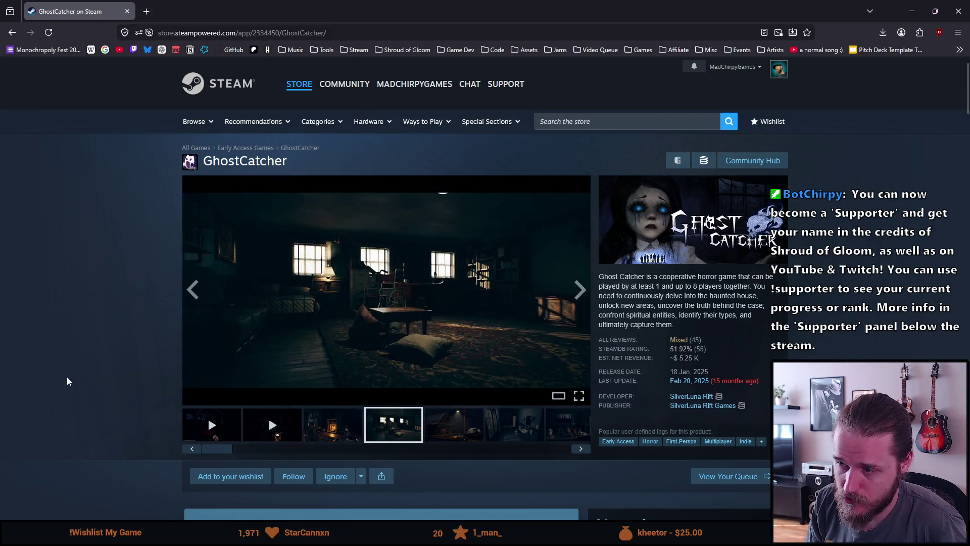
Step: Read the recent reviews, highlighting the removal announcement in the Coffee review
scroll(63, 379, down, 7)
scroll(62, 377, down, 20)
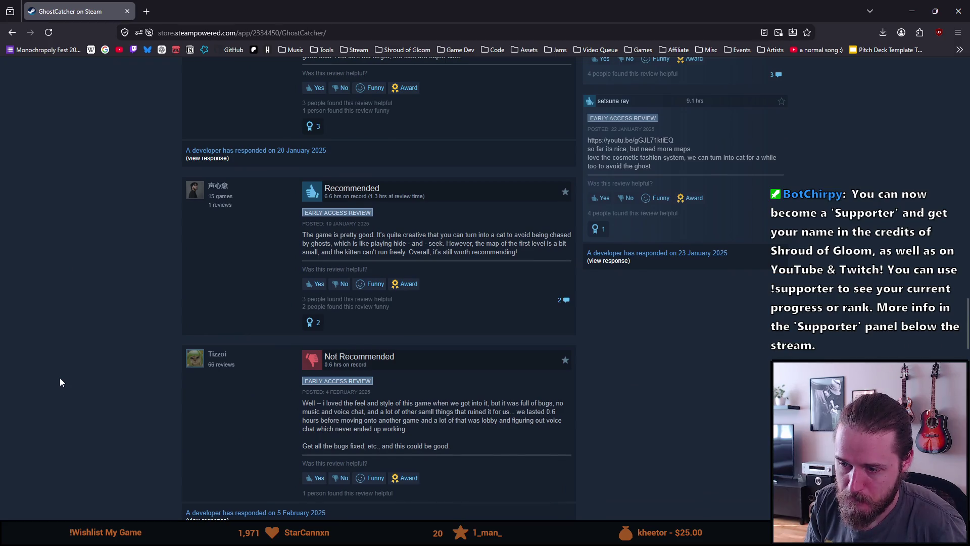
scroll(57, 377, up, 5)
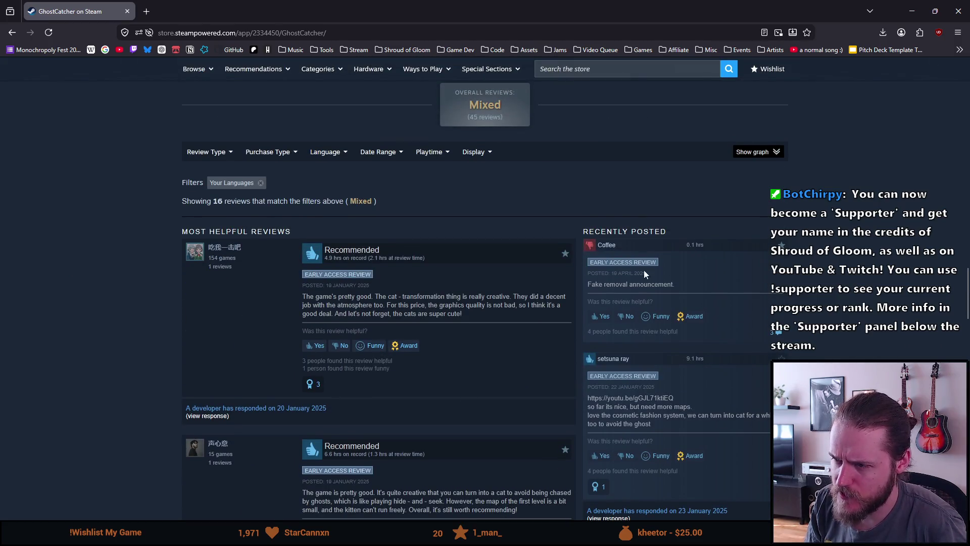
drag(604, 284, 694, 286)
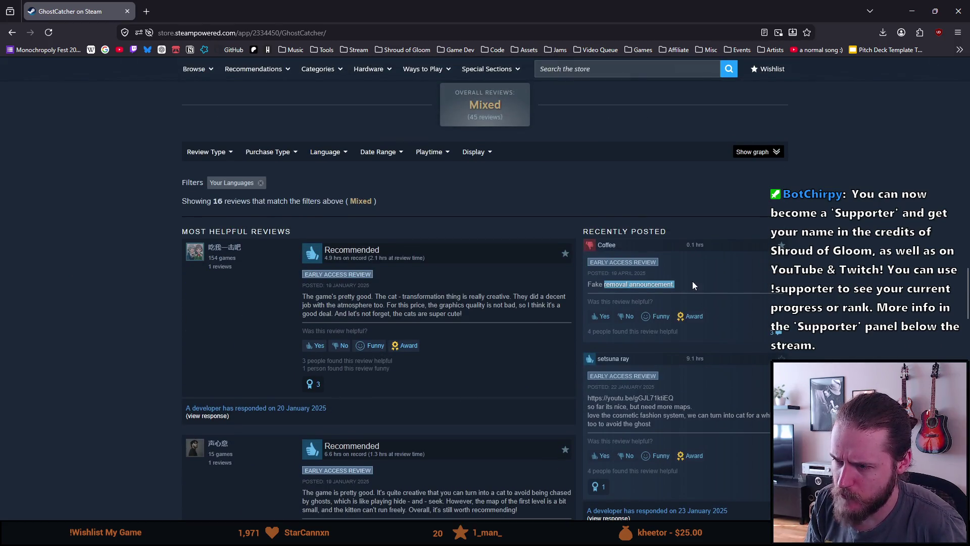
click(46, 274)
scroll(138, 293, up, 8)
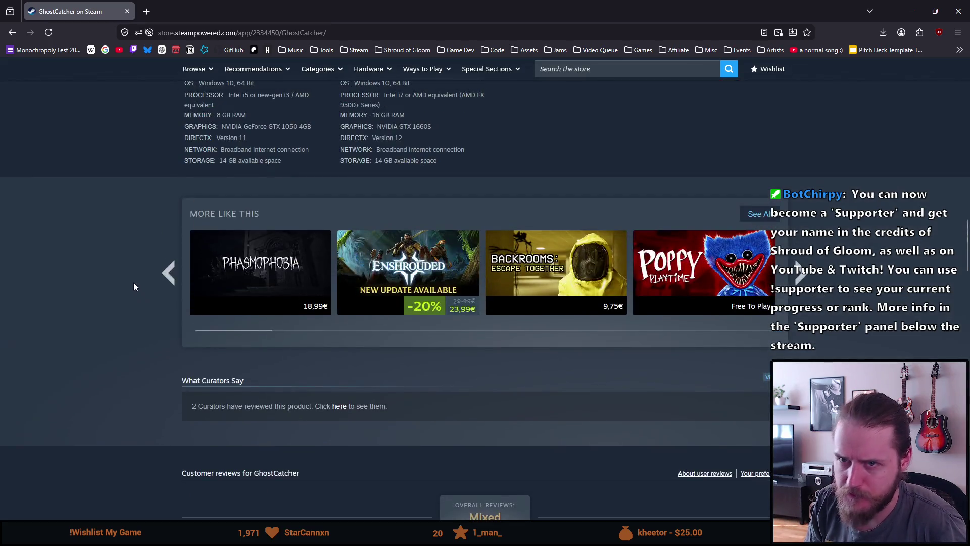
Step: Close the GhostCatcher Steam tab and load round 3, Drizzlepath: Genie
click(128, 11)
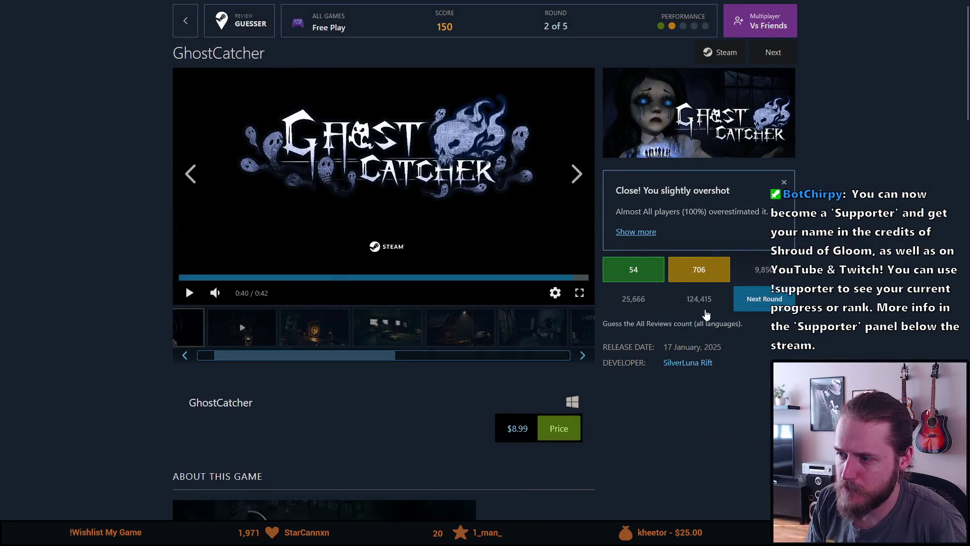
click(750, 306)
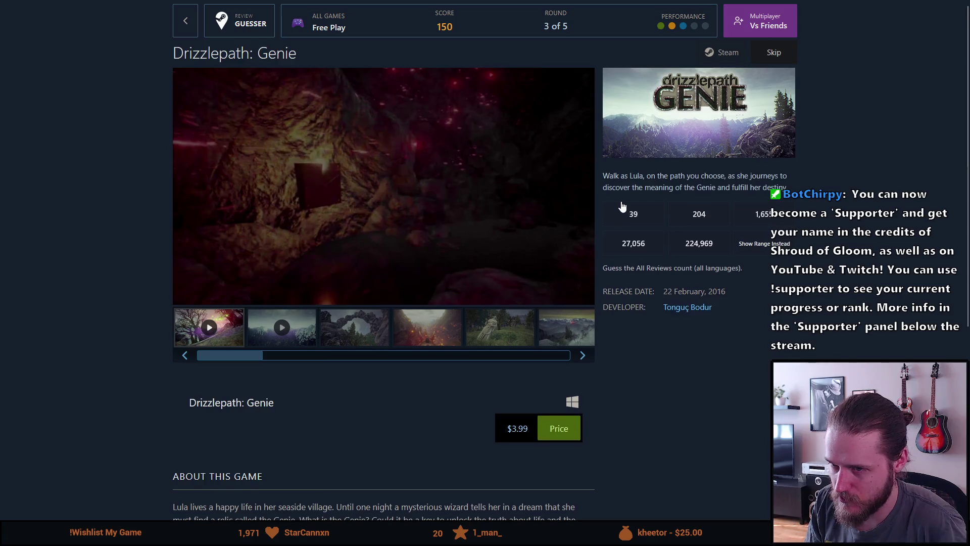
Step: Read Drizzlepath: Genie's About This Game text, highlighting the Replayability and PS atmosphere notes
scroll(622, 206, down, 4)
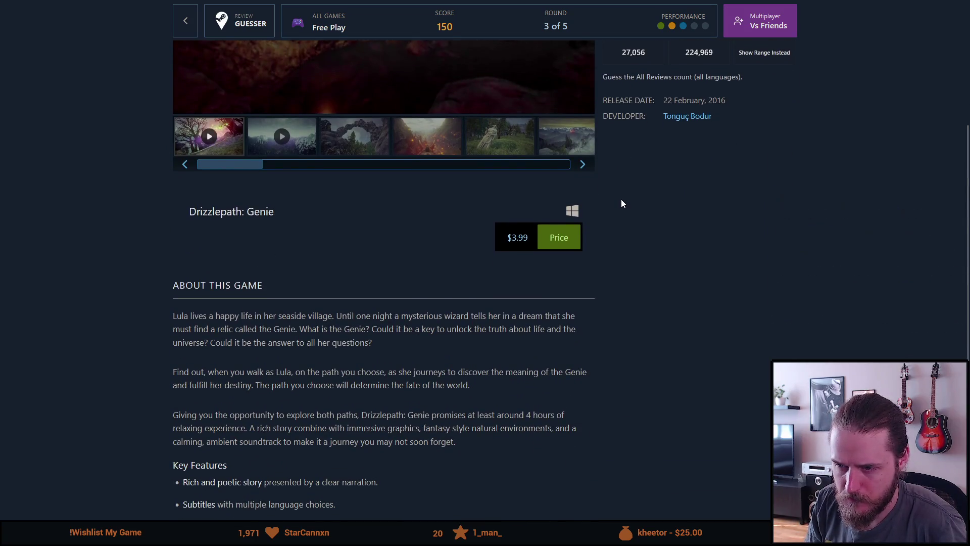
scroll(622, 204, down, 3)
scroll(621, 204, down, 1)
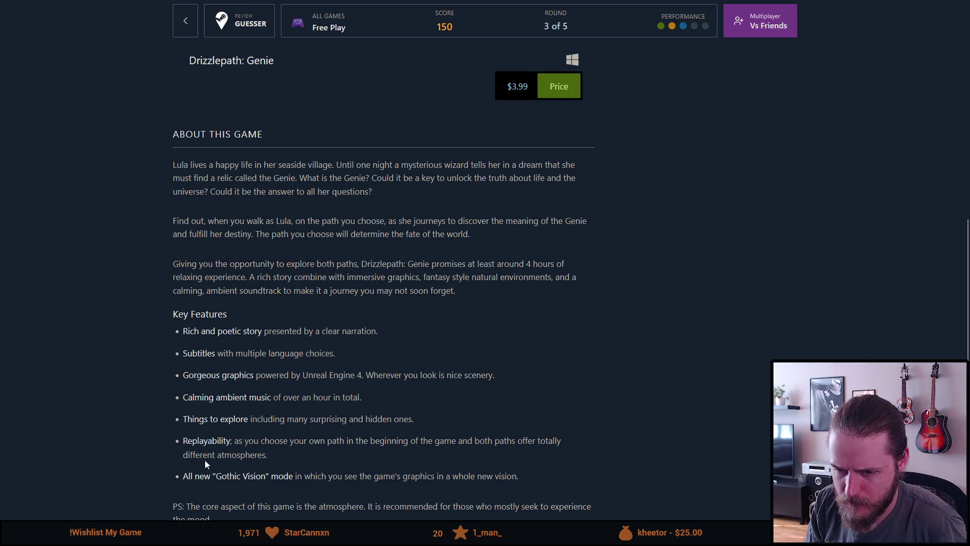
mouse_move(332, 441)
mouse_down()
mouse_move(509, 439)
mouse_move(480, 445)
mouse_up()
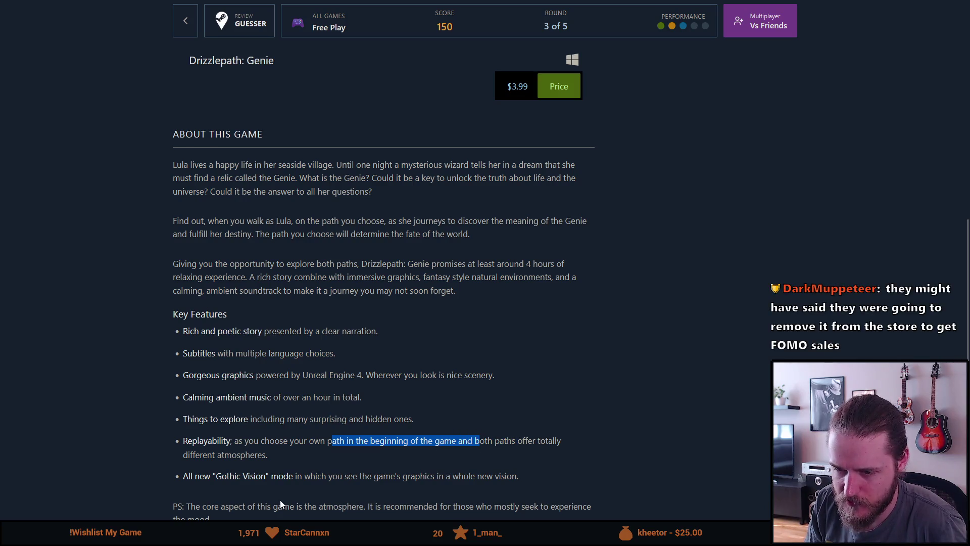
click(271, 470)
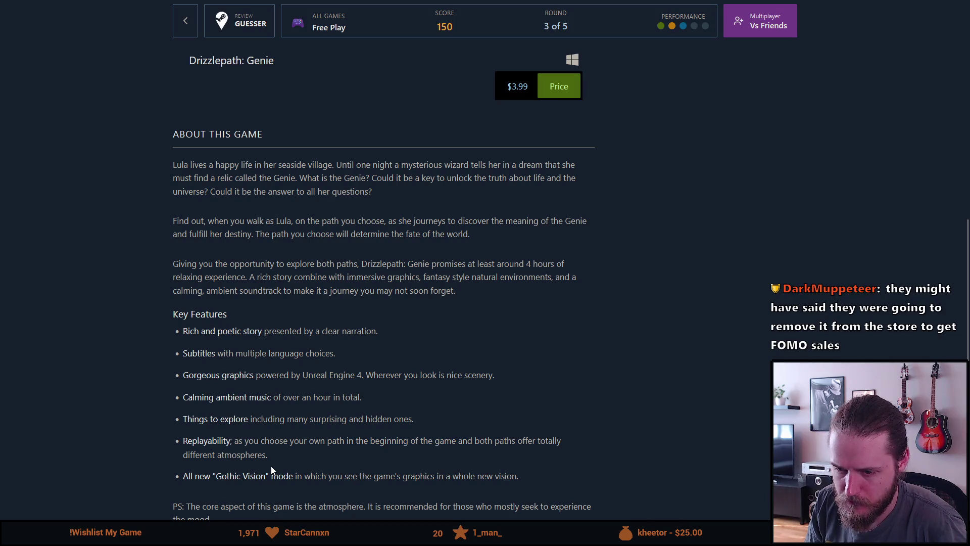
mouse_move(267, 507)
mouse_down()
mouse_move(541, 511)
mouse_move(466, 517)
mouse_up()
click(538, 510)
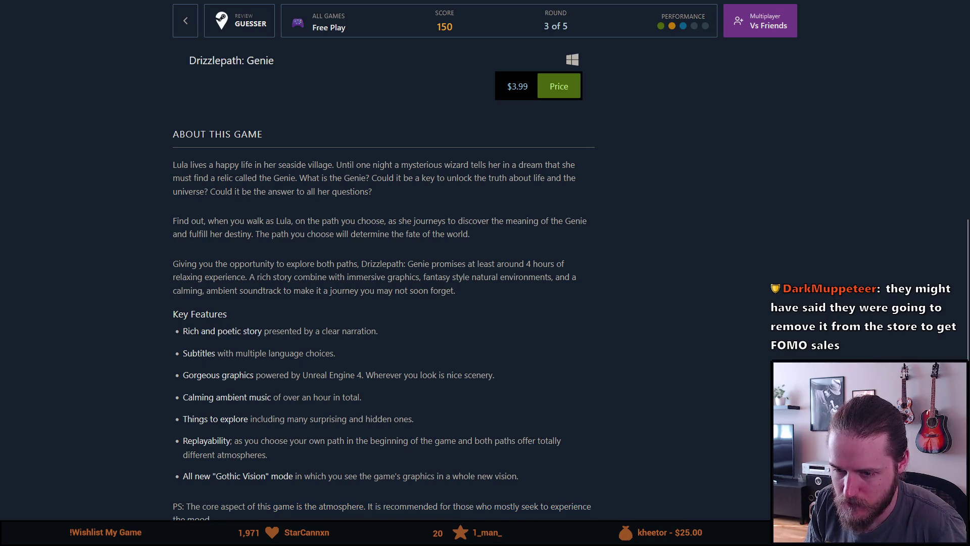
scroll(538, 510, up, 7)
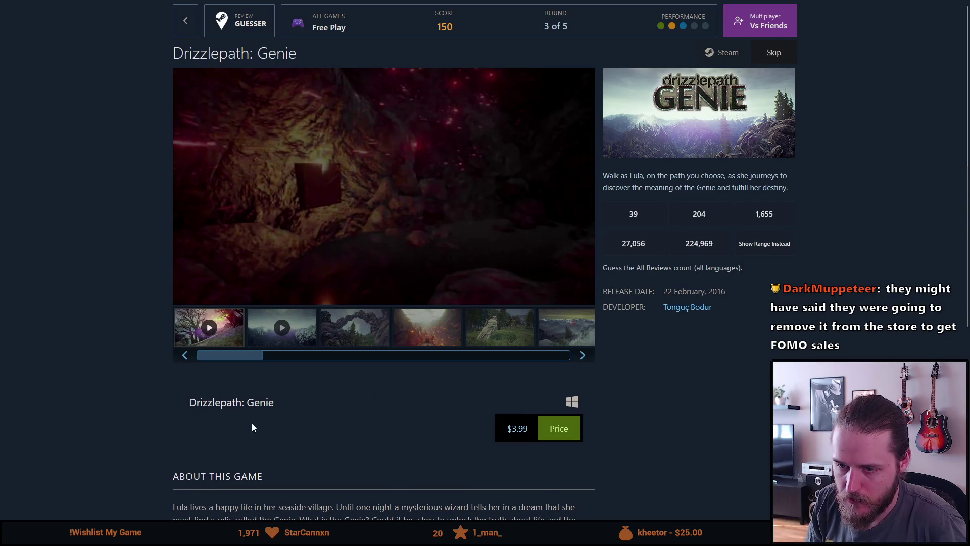
Step: Flip through the screenshots from the rock arch to the girl-and-shadow-figure image
click(351, 331)
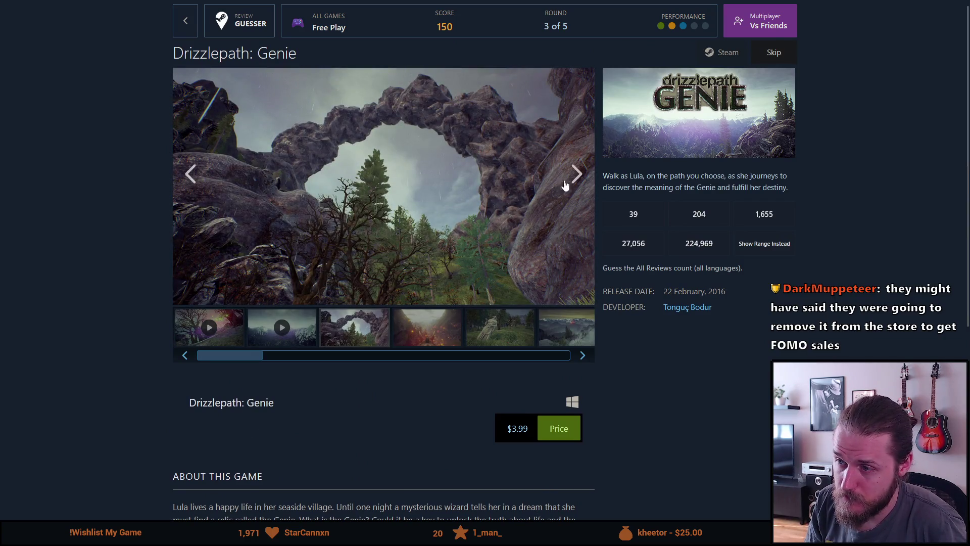
click(577, 175)
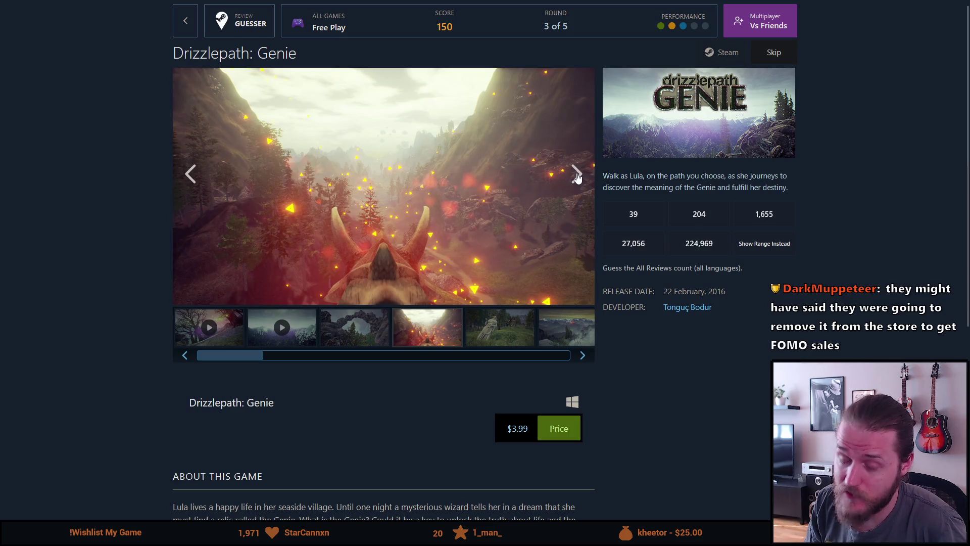
click(577, 175)
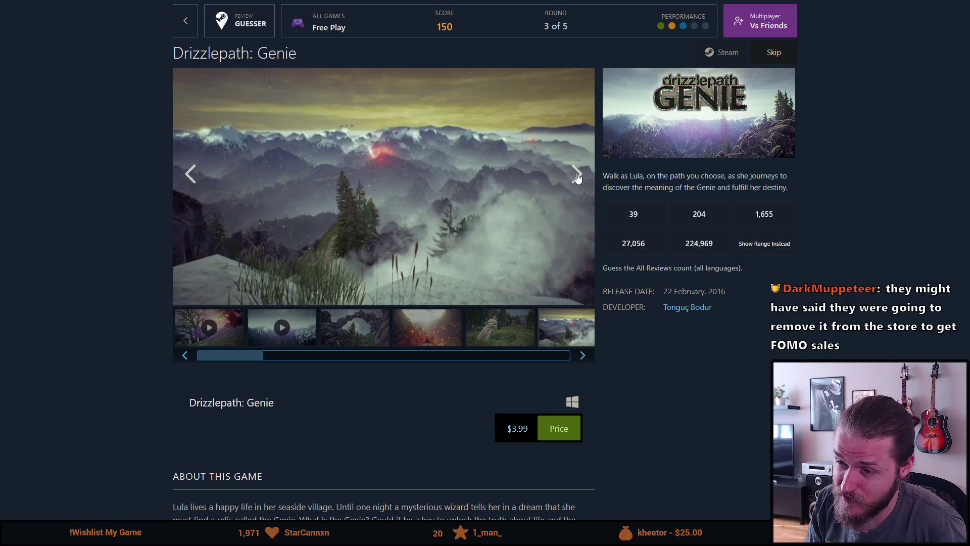
click(577, 175)
click(576, 174)
click(577, 174)
click(577, 175)
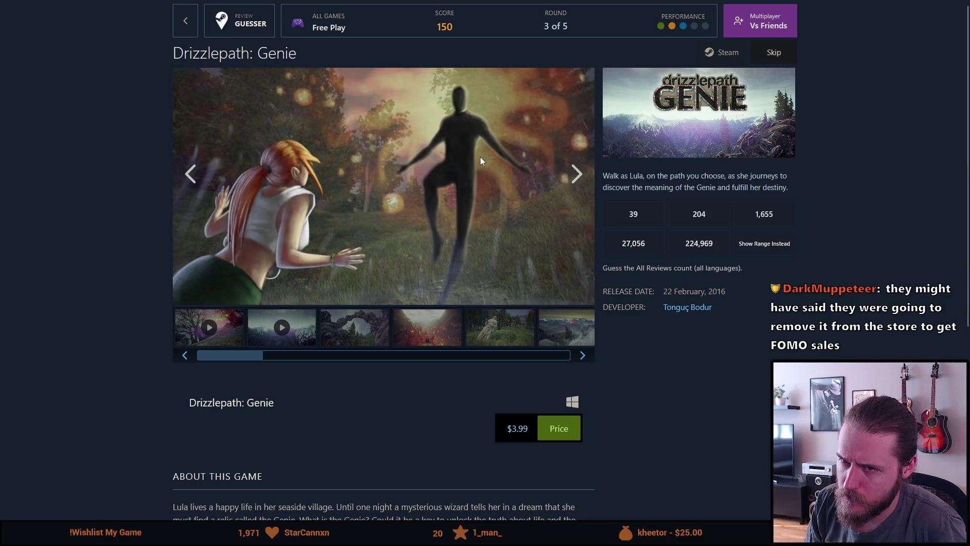
Step: Continue through the screenshots to the rocky valley, then play the first gallery video
click(191, 179)
click(577, 177)
click(579, 183)
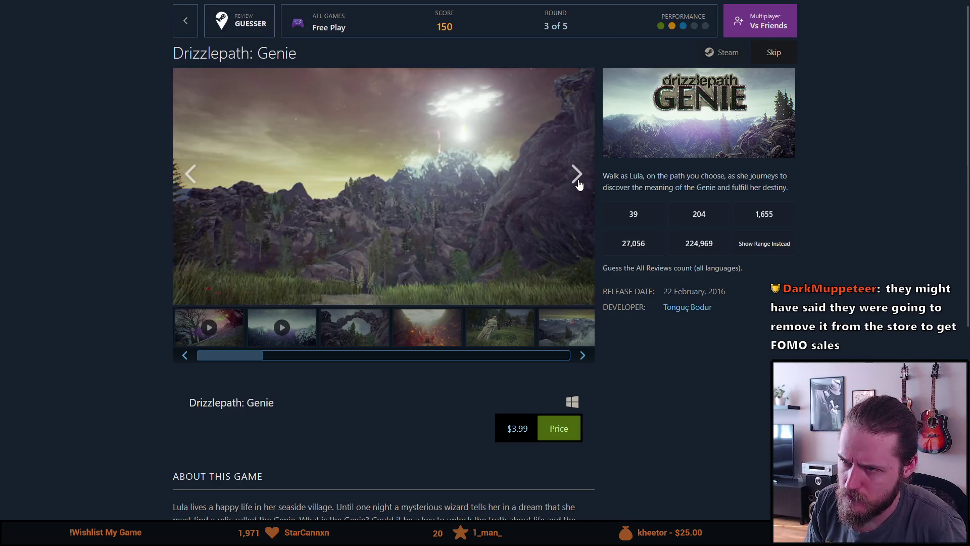
click(579, 184)
click(579, 184)
click(579, 184)
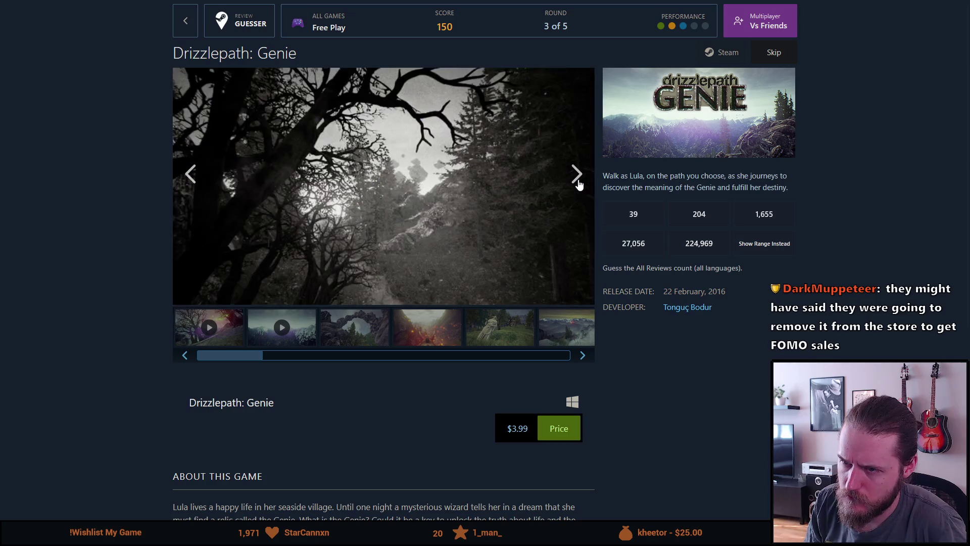
click(579, 184)
click(579, 184)
click(579, 184)
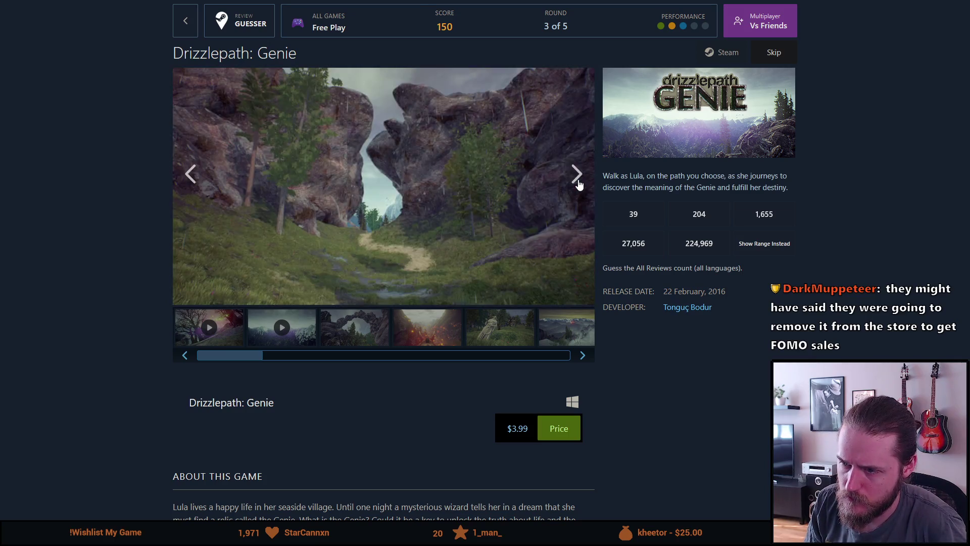
mouse_move(243, 357)
mouse_down()
mouse_move(586, 388)
mouse_move(122, 392)
mouse_up()
click(202, 334)
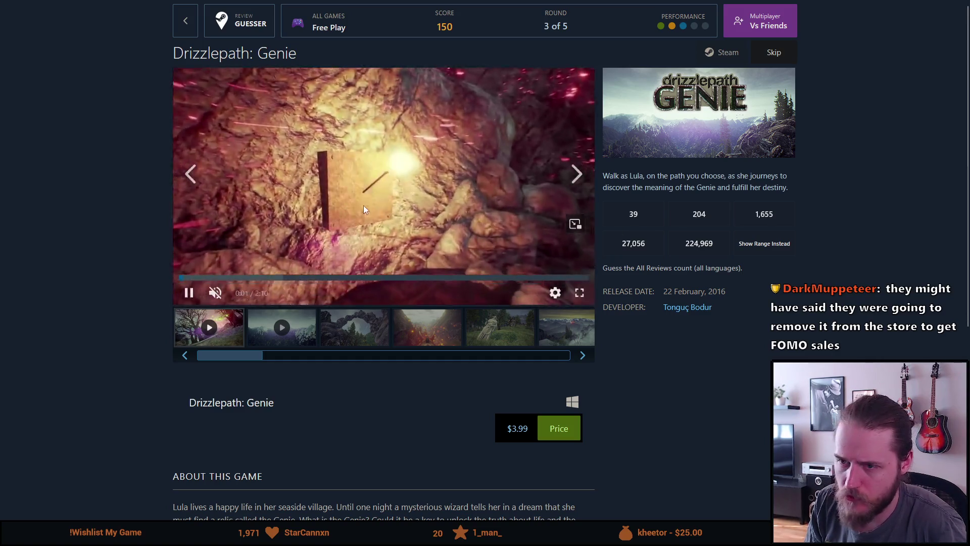
Step: Watch the Drizzlepath: Genie trailer fullscreen, skip ahead, exit, and switch to the second trailer
click(579, 290)
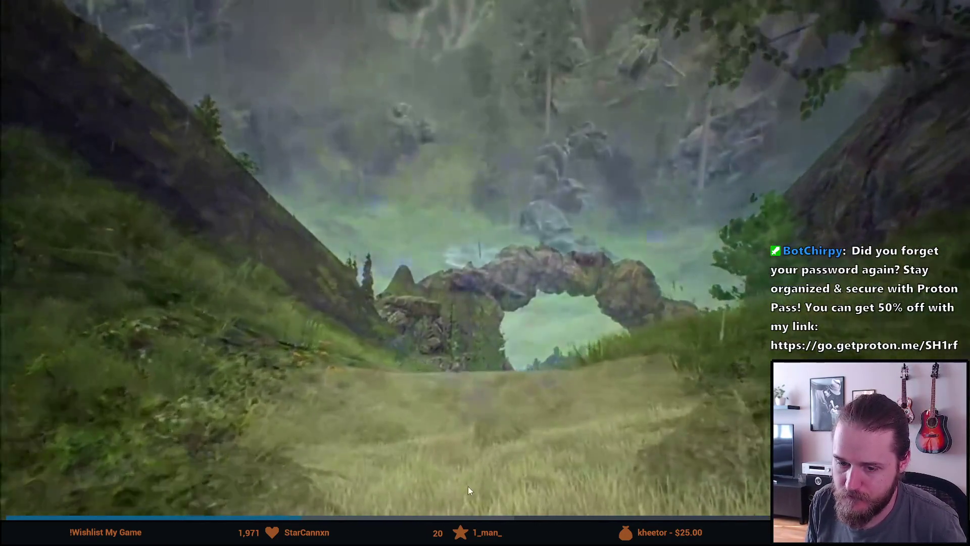
mouse_move(415, 516)
click(568, 516)
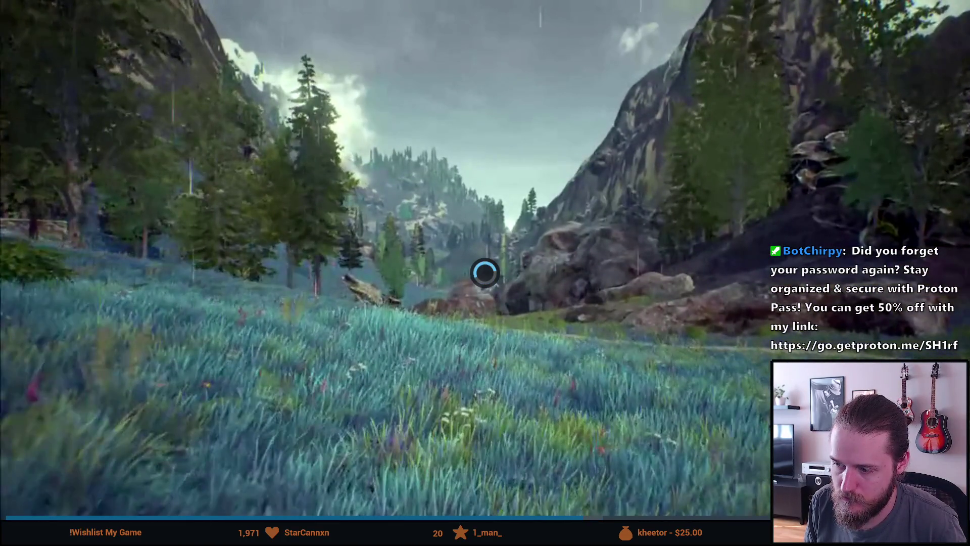
key(Escape)
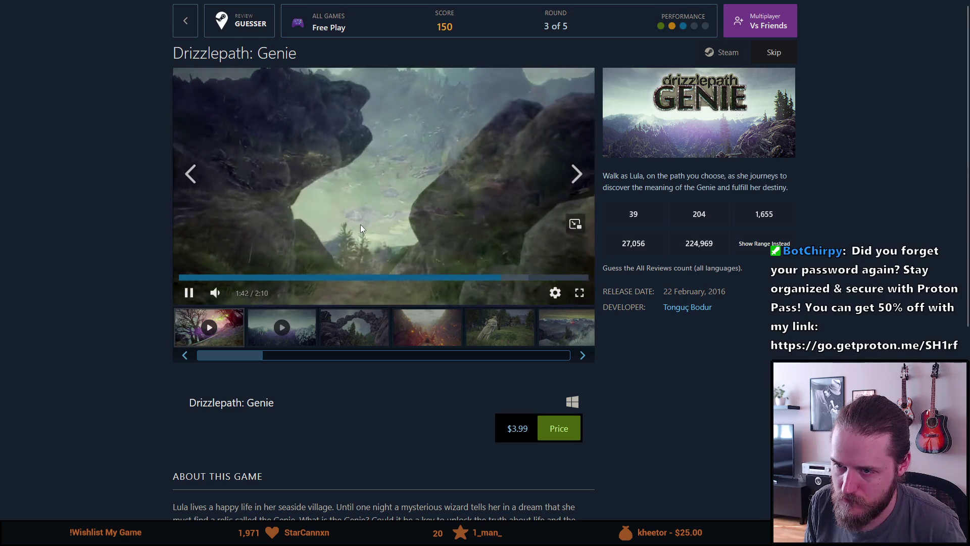
click(319, 289)
click(303, 321)
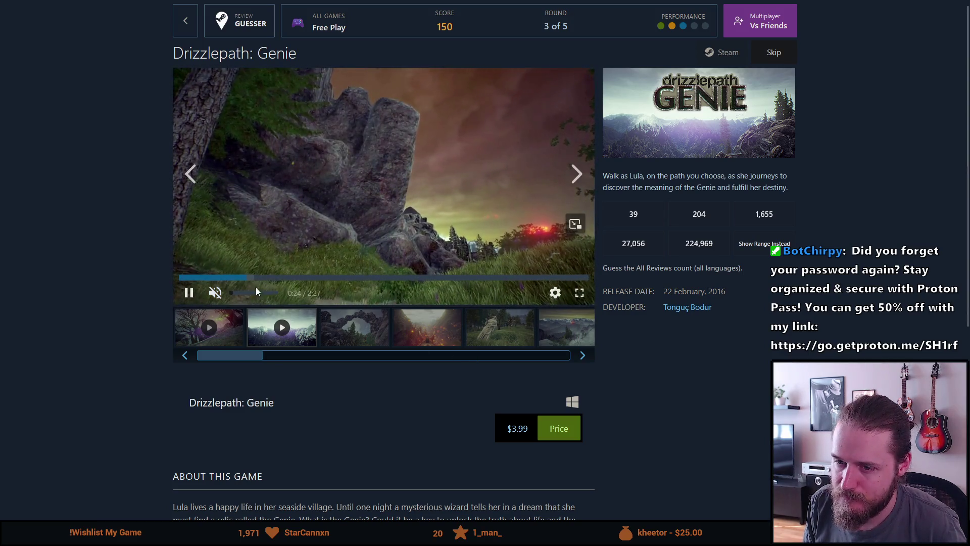
Step: Skip ahead in the second Drizzlepath: Genie trailer
click(297, 277)
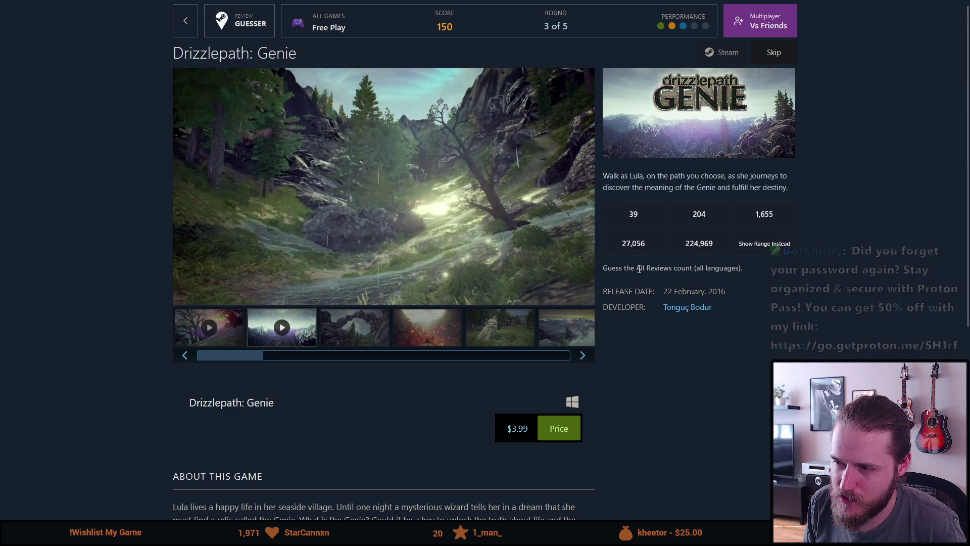
scroll(638, 270, down, 5)
scroll(627, 277, up, 5)
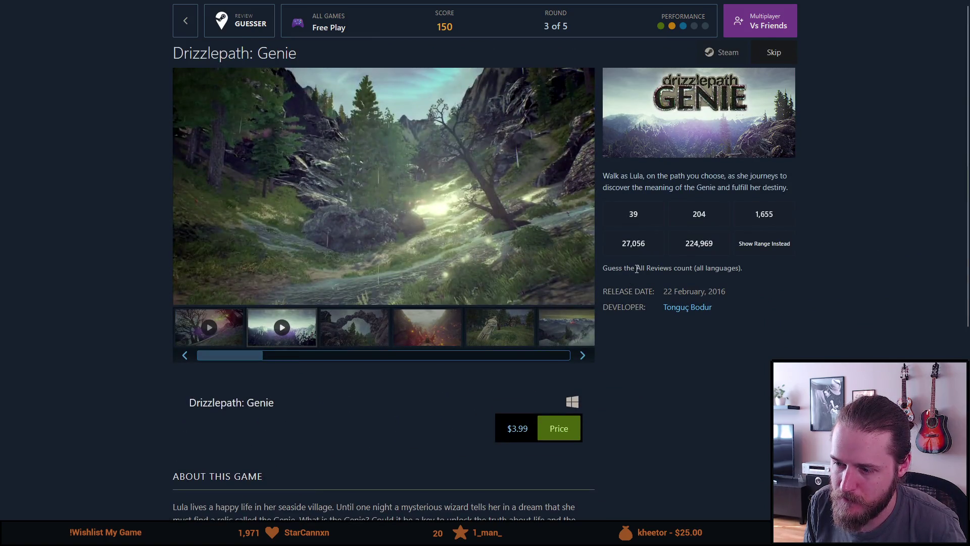
Step: Highlight the 22 February, 2016 release date and look over the page
drag(711, 302, 713, 300)
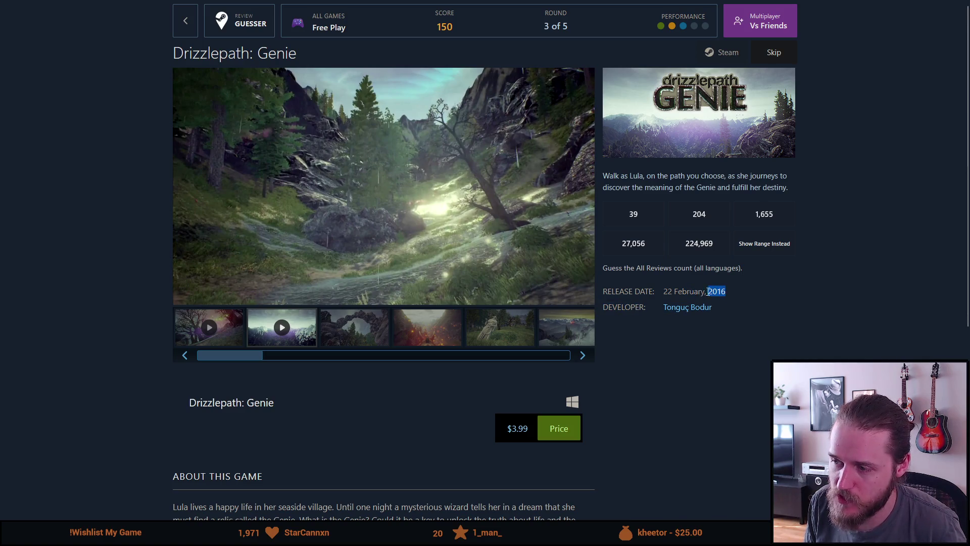
drag(728, 293, 608, 292)
click(638, 291)
drag(738, 291, 606, 293)
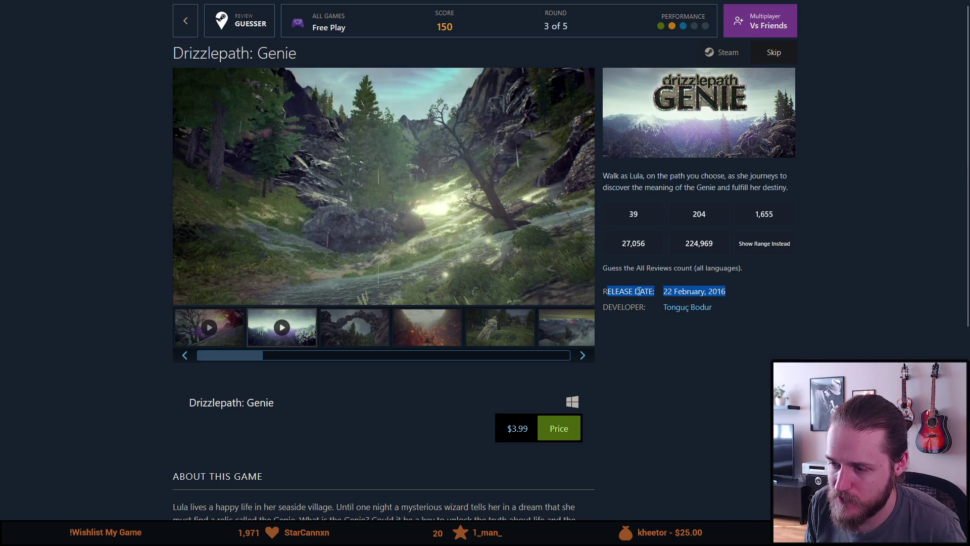
click(645, 358)
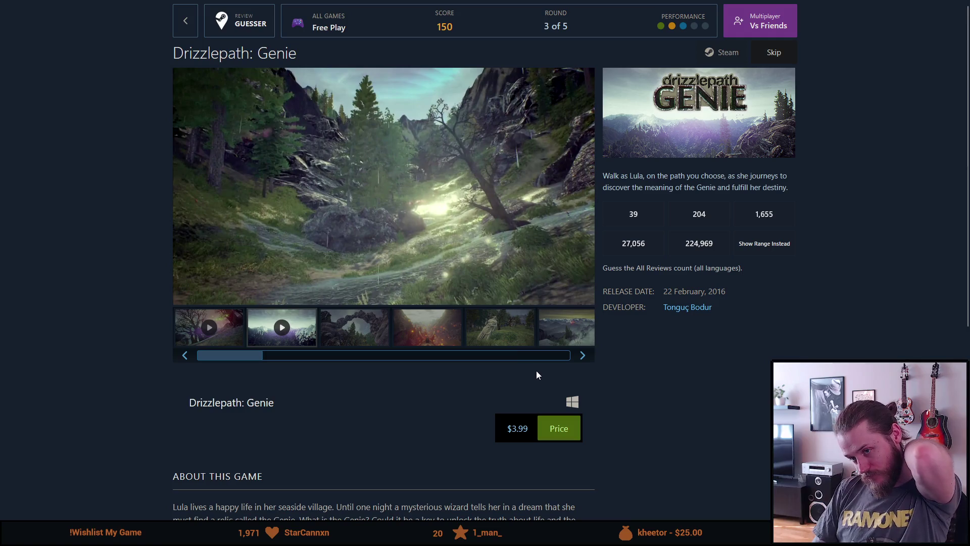
scroll(552, 378, down, 4)
scroll(553, 377, up, 4)
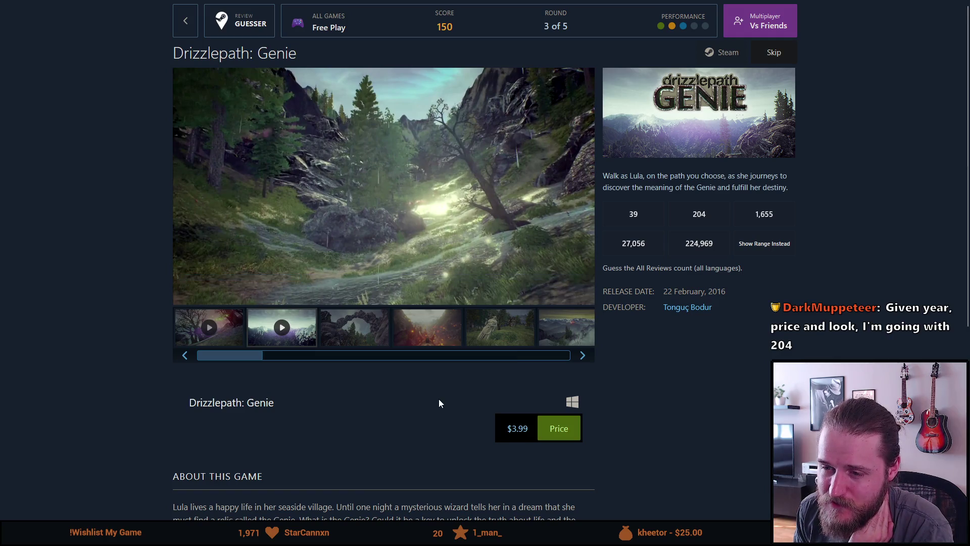
scroll(449, 402, down, 5)
scroll(449, 403, up, 5)
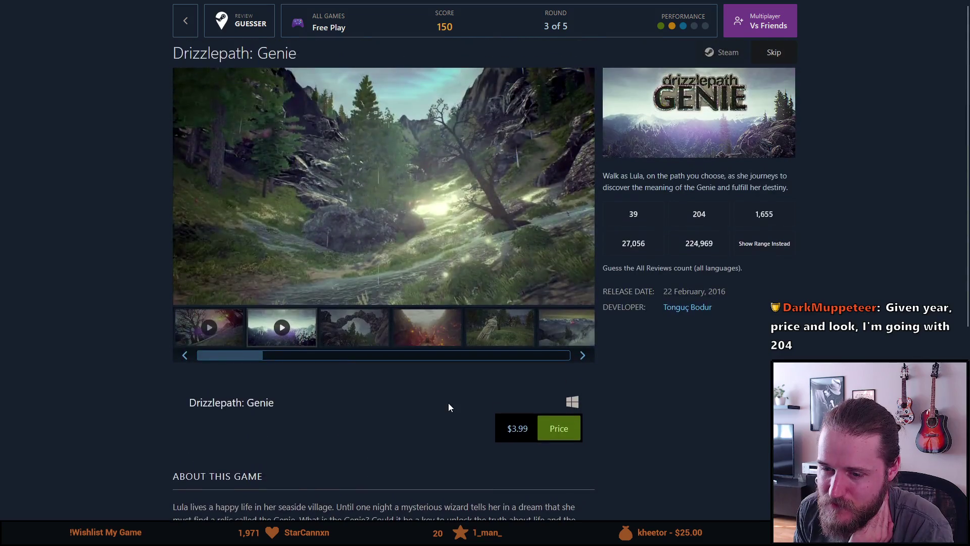
drag(505, 428, 526, 429)
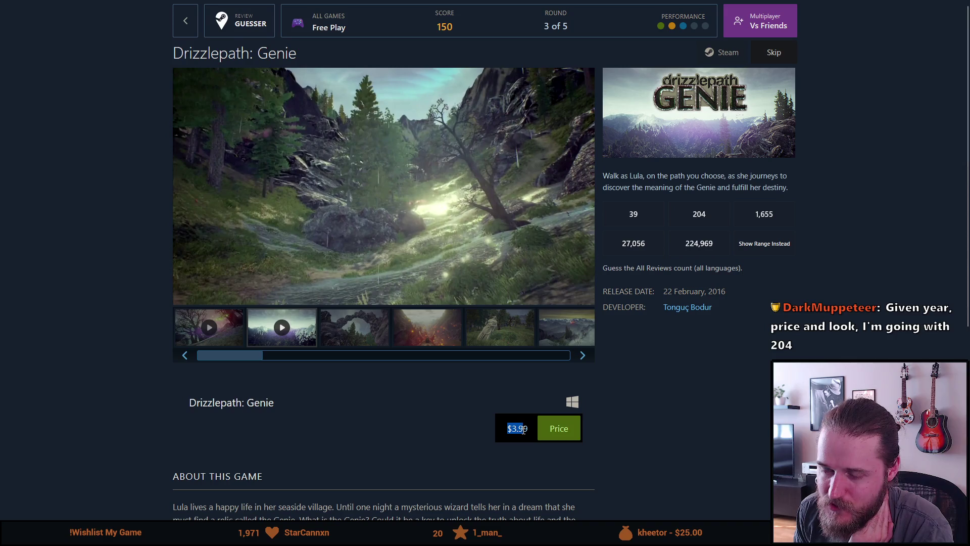
click(499, 429)
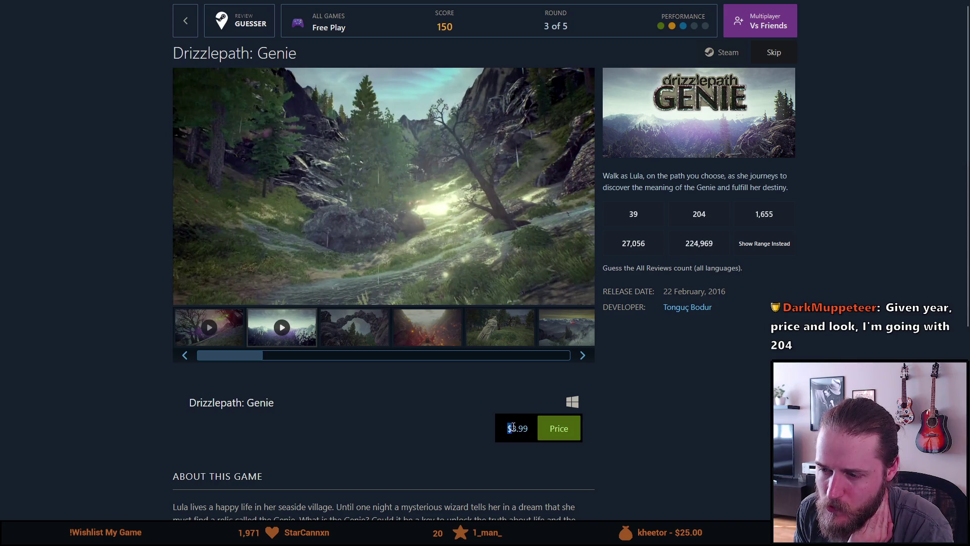
click(518, 432)
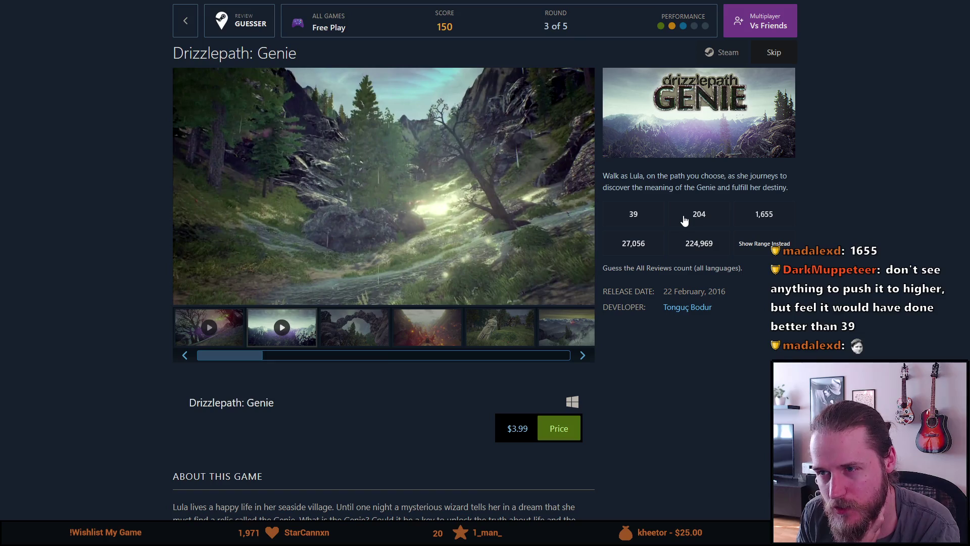
click(684, 220)
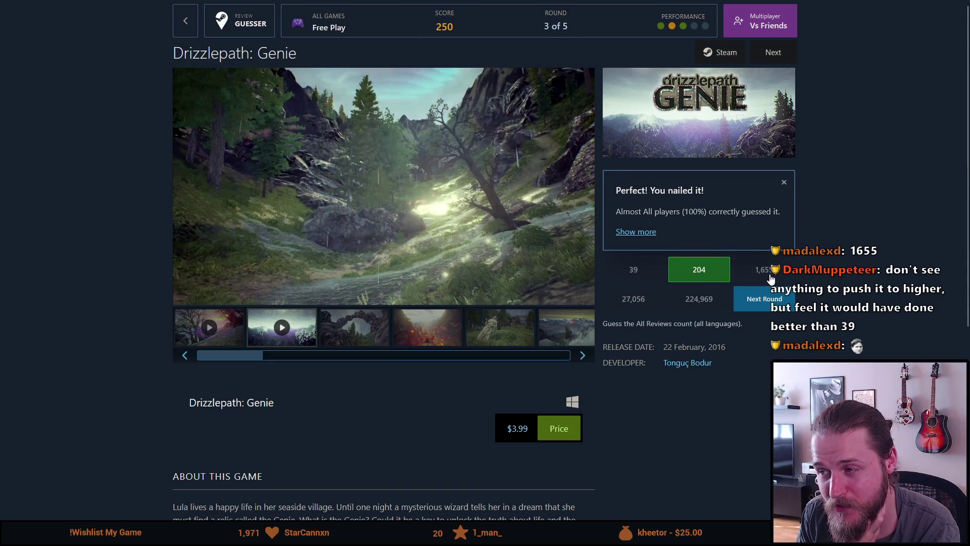
Step: Advance to round 4, featuring RED TREES RAIL. CO
click(773, 300)
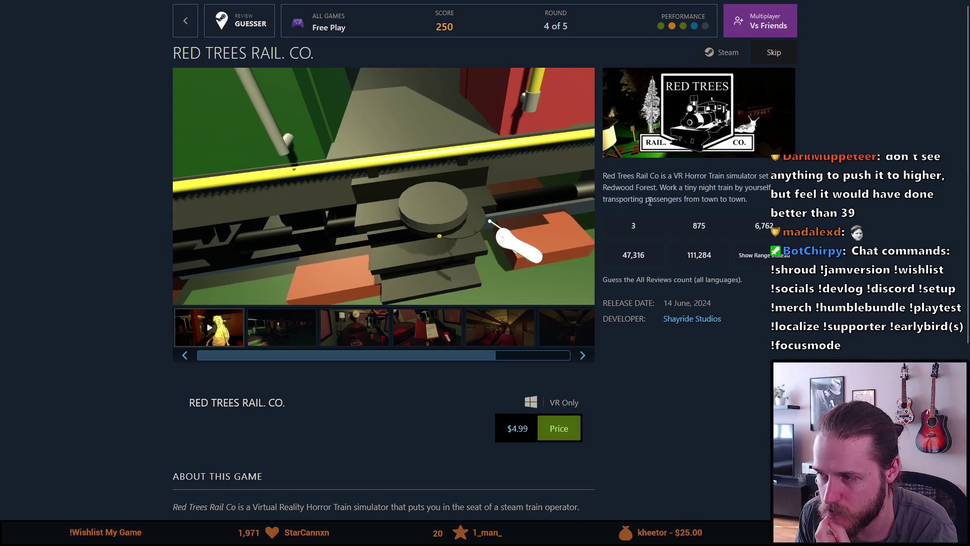
Step: Watch the RED TREES RAIL. CO. trailer fullscreen, then exit back to the round 4 page
scroll(497, 281, down, 5)
scroll(493, 281, up, 5)
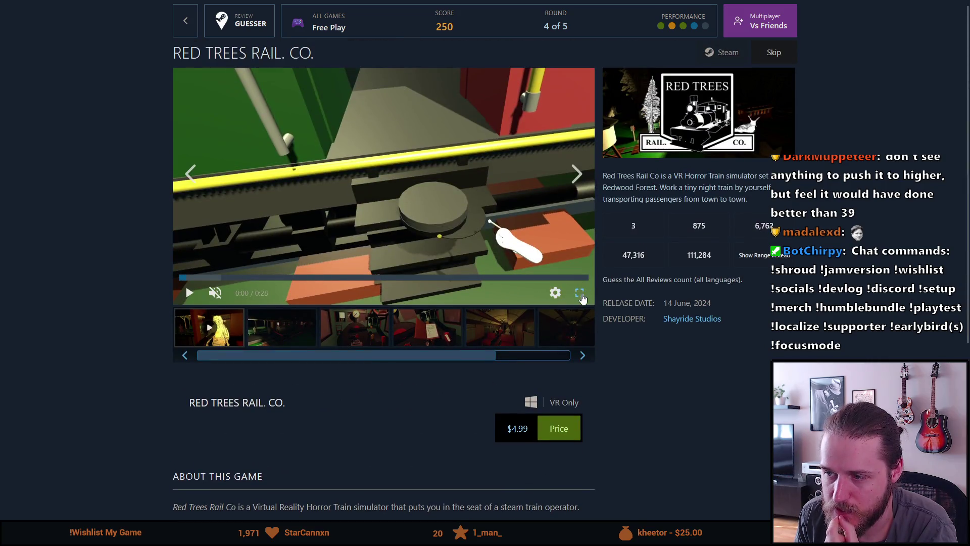
click(579, 294)
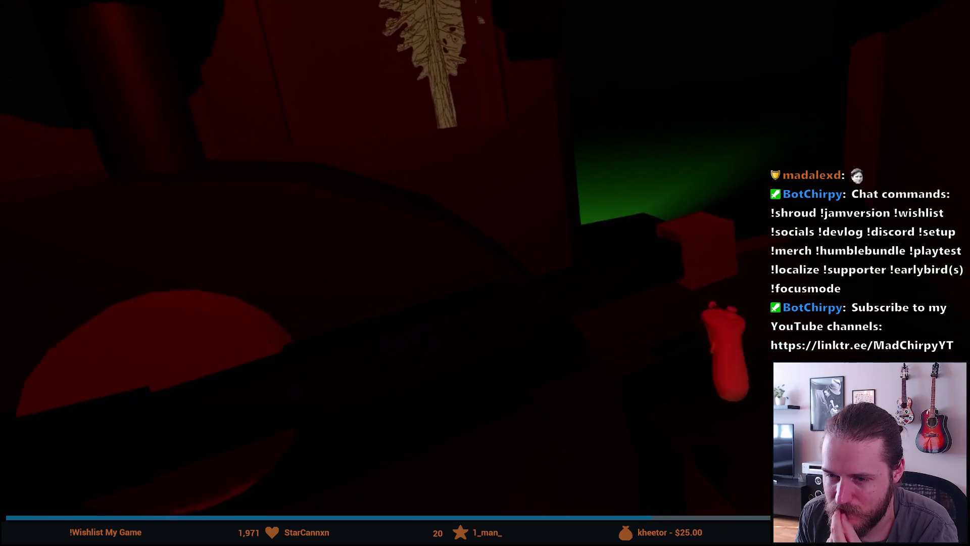
key(Escape)
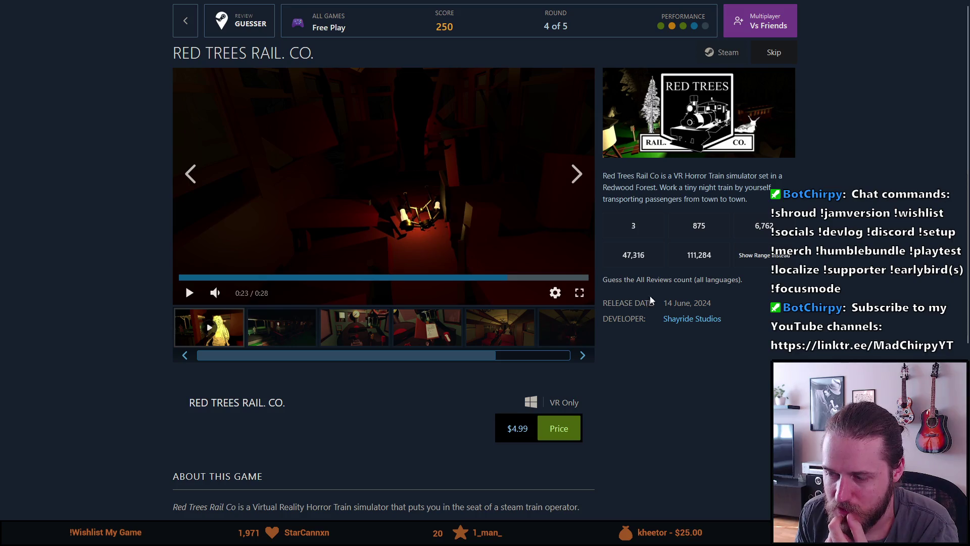
Step: Check the 14 June, 2024 release date and browse the screenshots up to the train interior
mouse_move(726, 308)
mouse_down()
mouse_move(659, 317)
mouse_move(631, 304)
mouse_up()
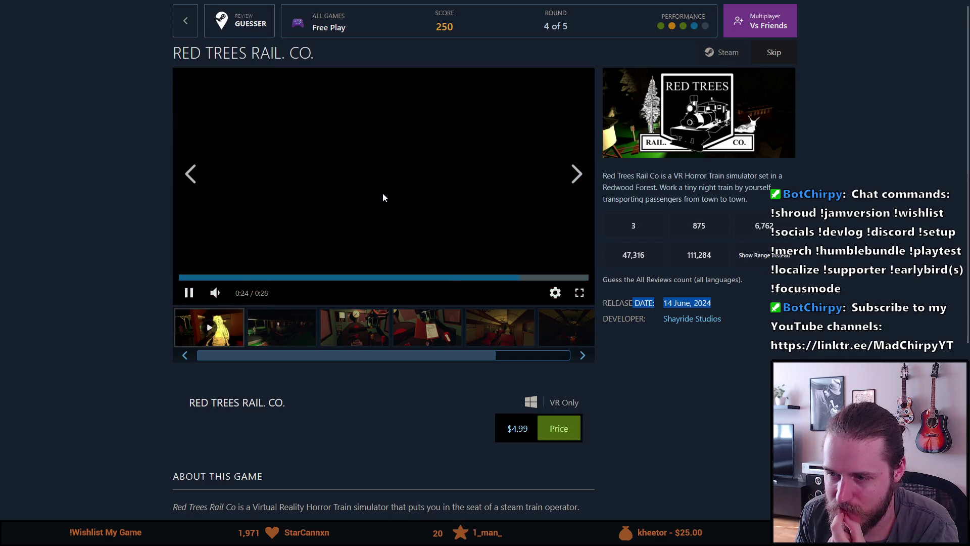
click(386, 198)
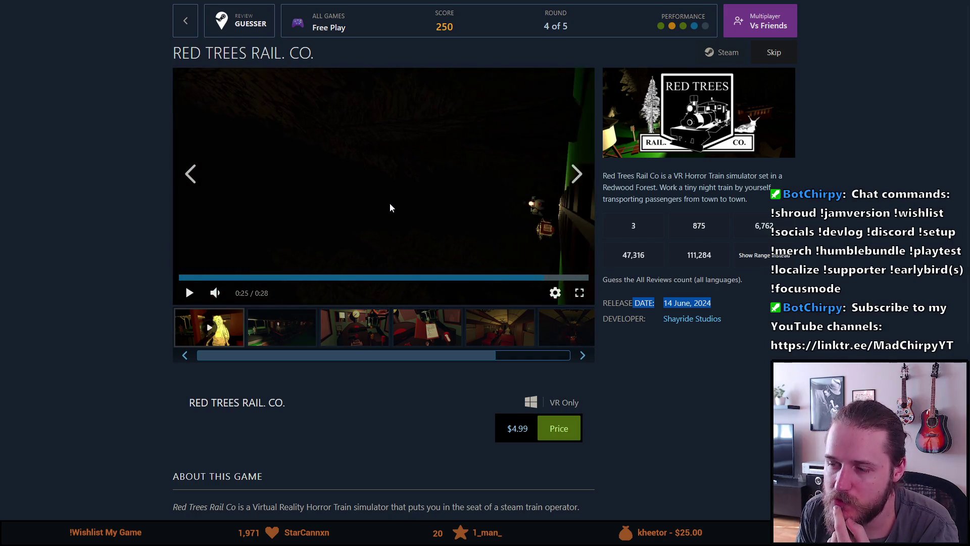
click(322, 233)
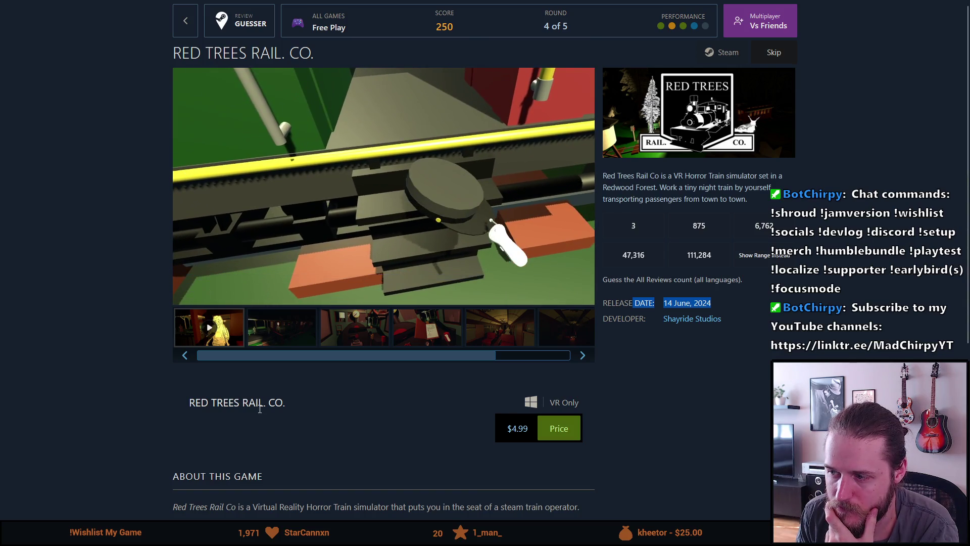
mouse_move(283, 360)
mouse_down()
mouse_move(363, 365)
mouse_move(256, 358)
mouse_up()
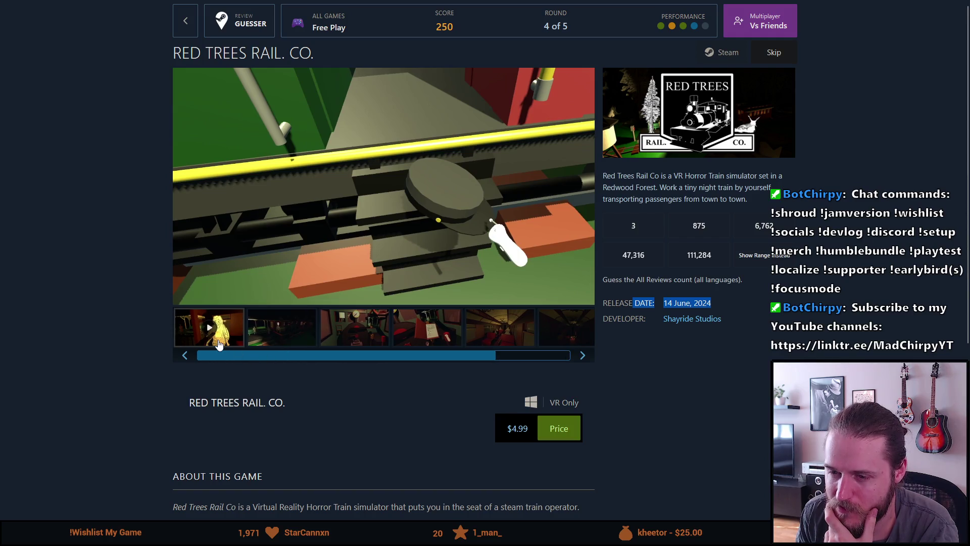
click(292, 341)
click(354, 334)
click(403, 325)
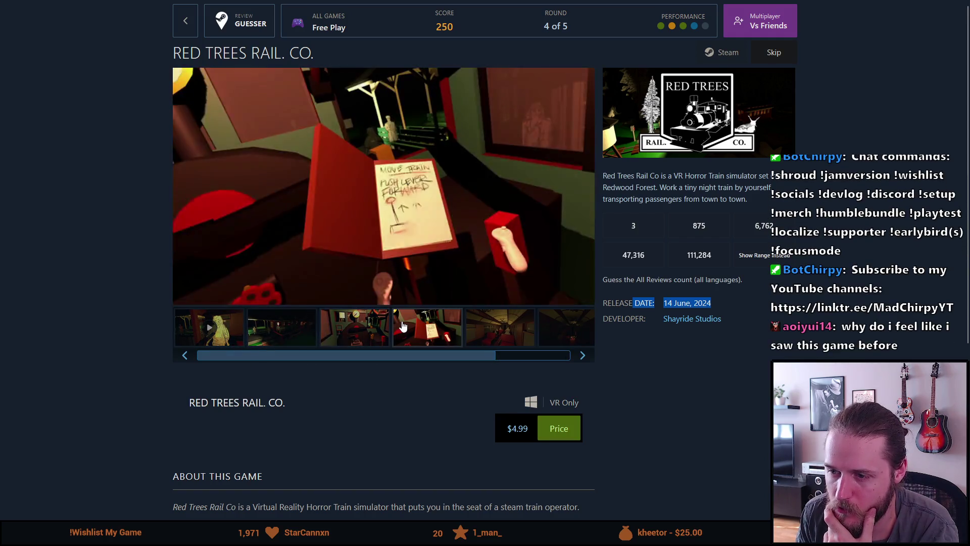
click(490, 330)
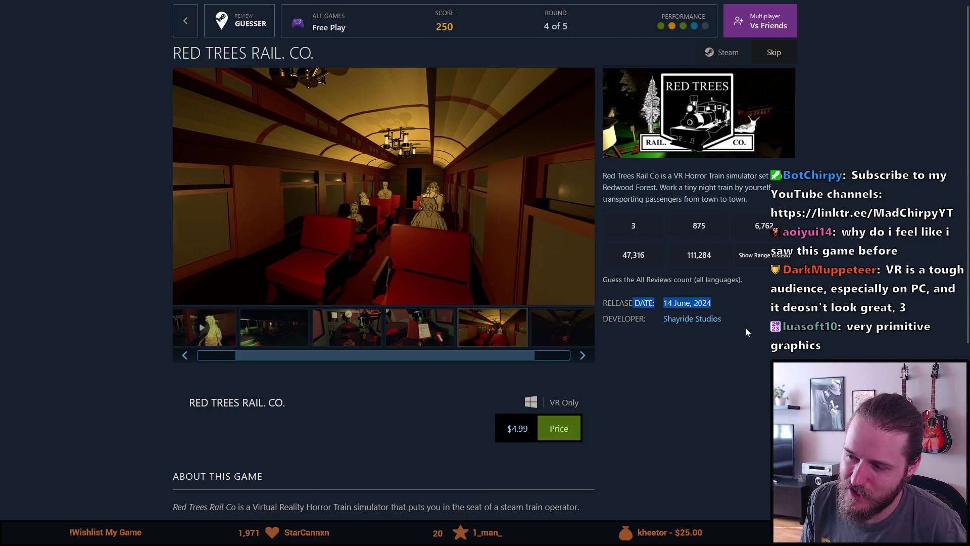
Step: Guess 3 reviews for RED TREES RAIL. CO. and advance to round 5
drag(708, 302, 681, 302)
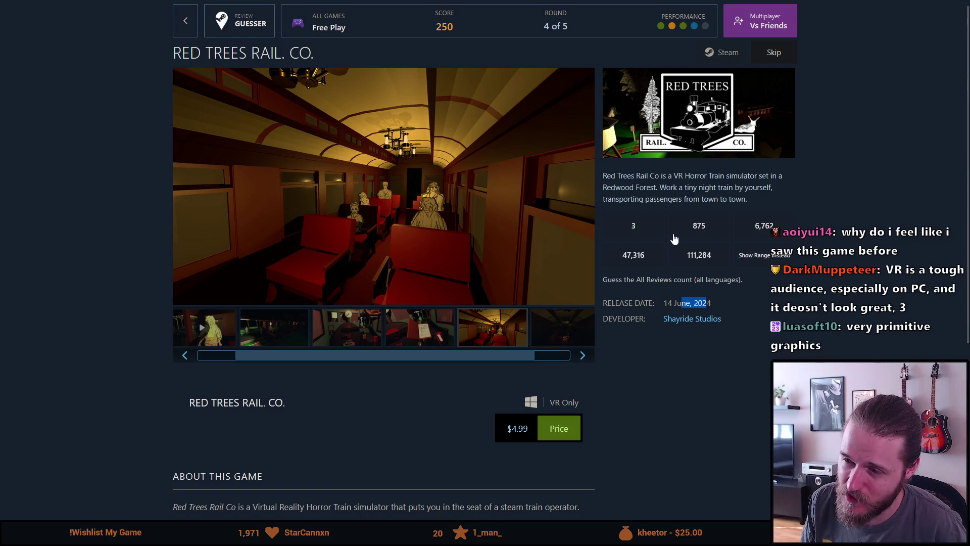
click(641, 232)
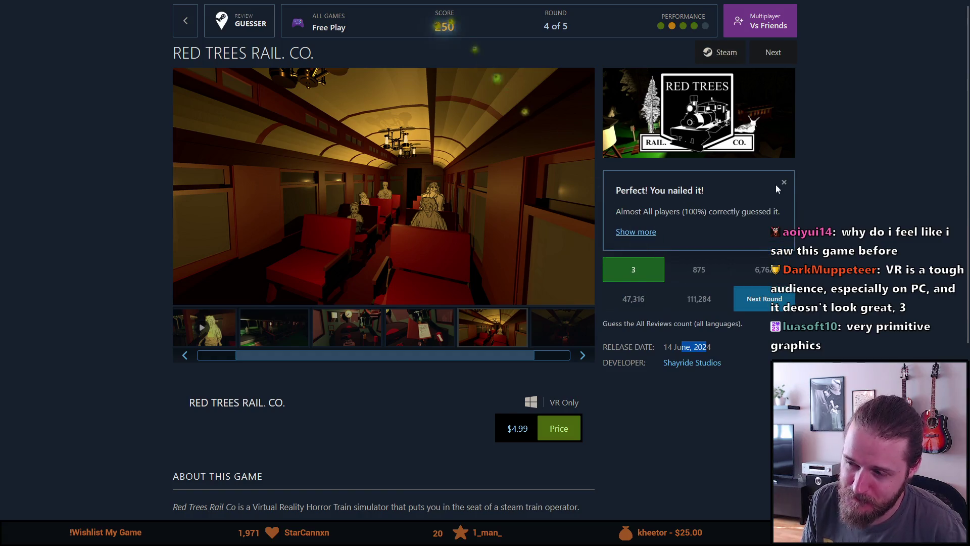
click(771, 309)
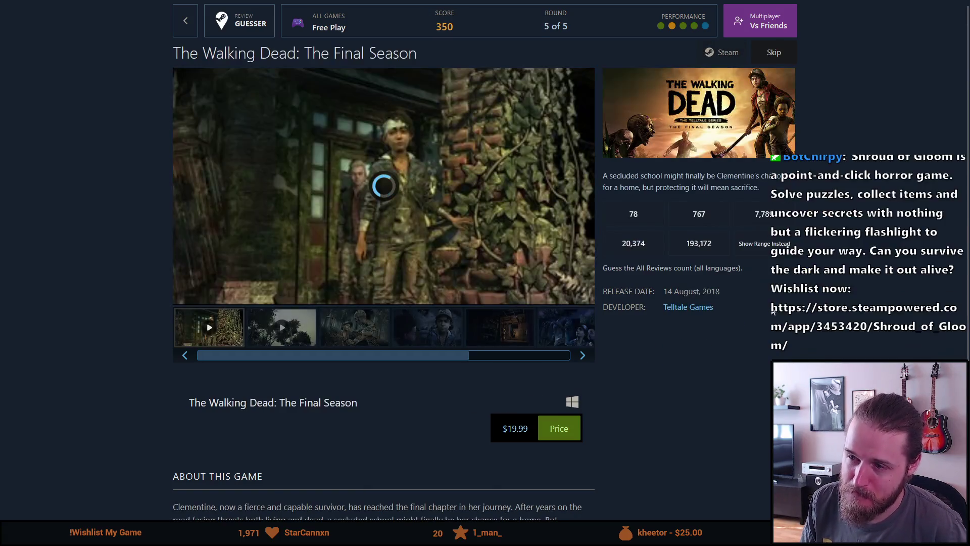
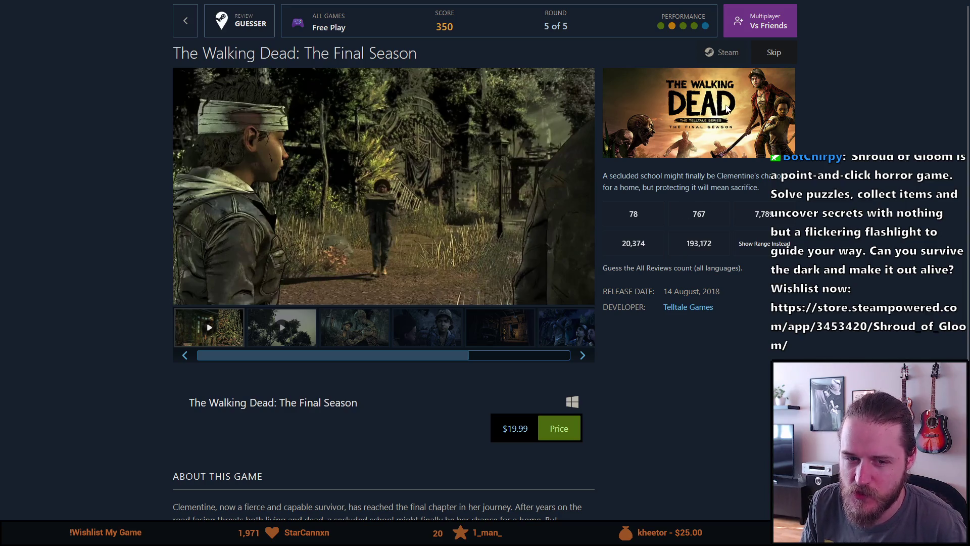
Step: Play The Final Season trailer, skim the description, and show the basement screenshot
mouse_move(428, 216)
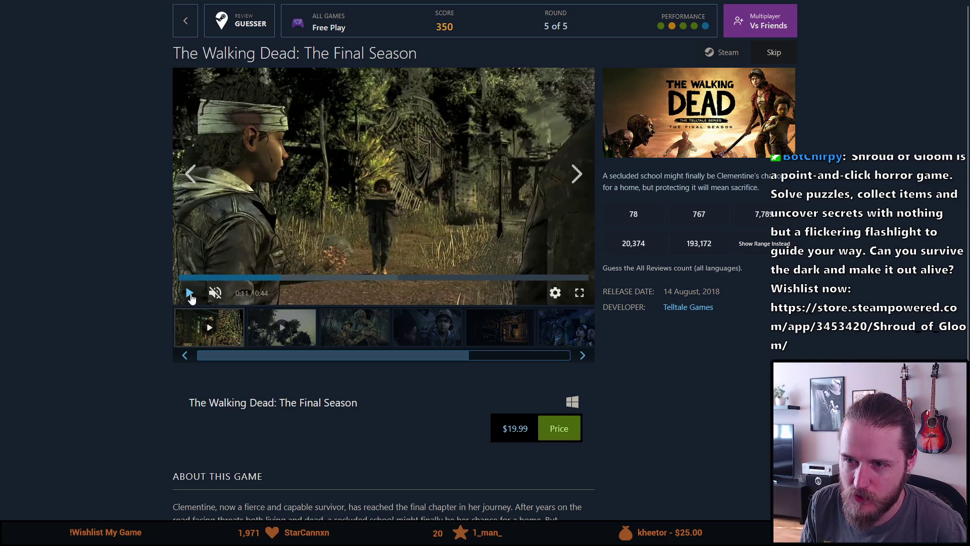
click(190, 294)
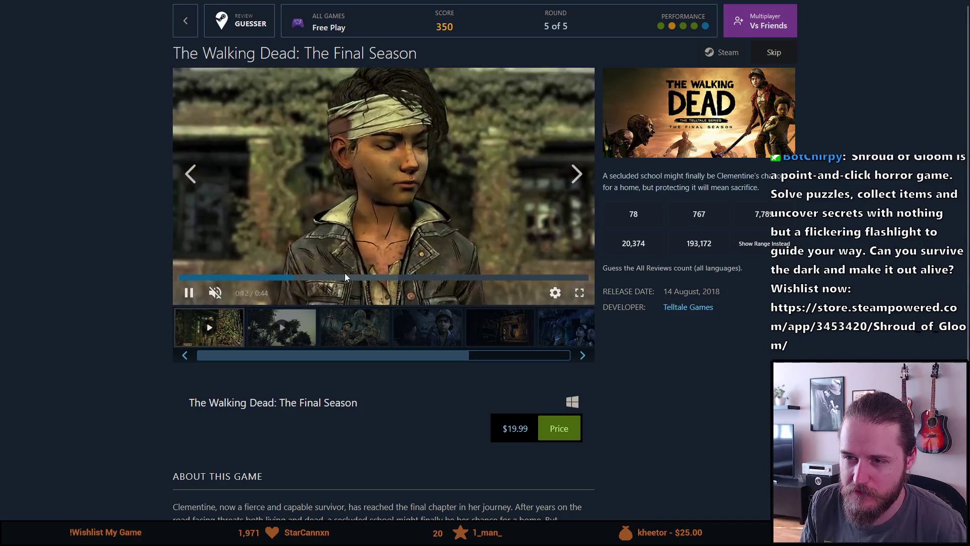
scroll(316, 226, down, 4)
scroll(316, 229, up, 4)
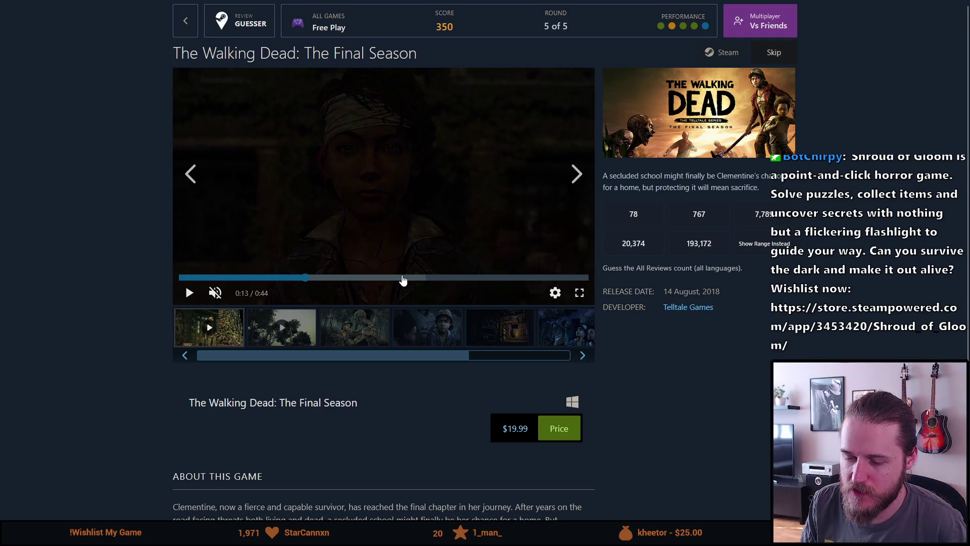
scroll(403, 279, down, 2)
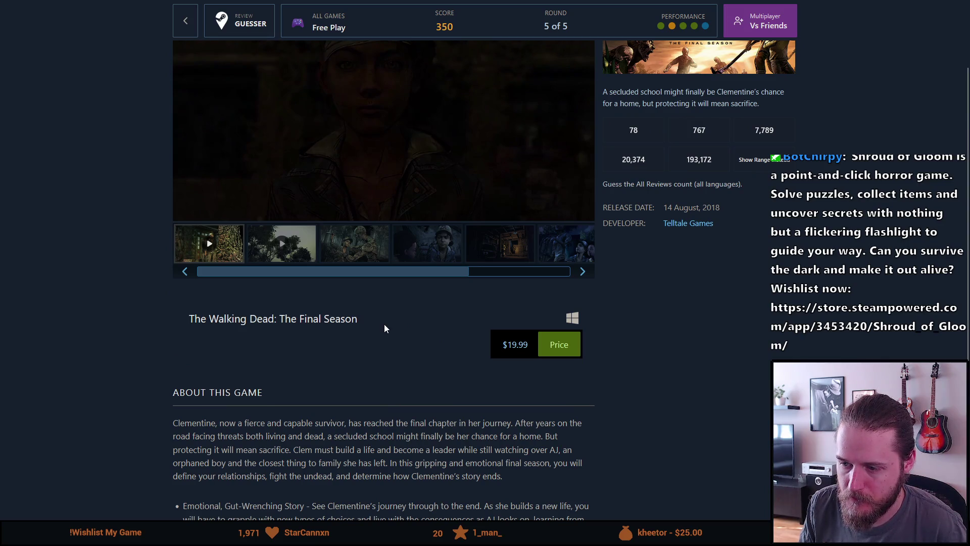
scroll(384, 324, up, 2)
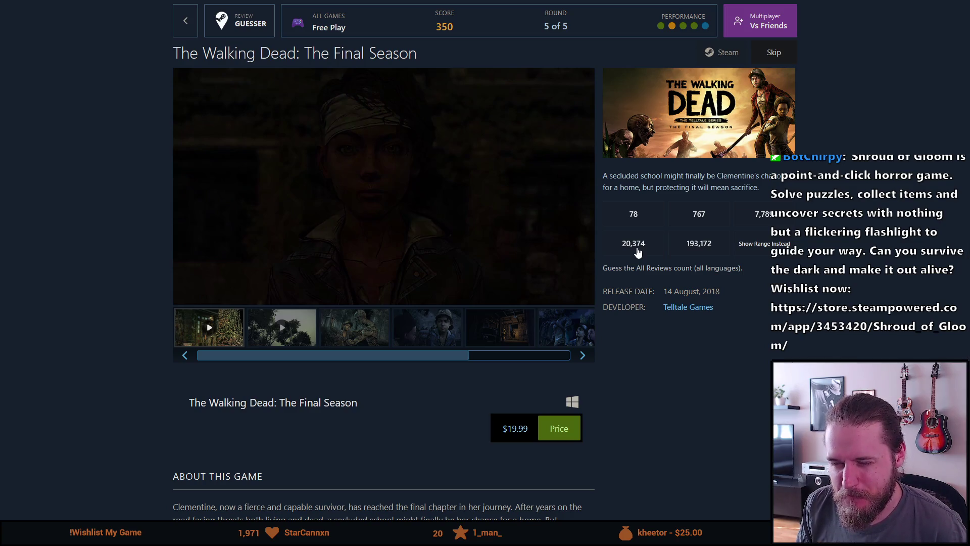
click(512, 335)
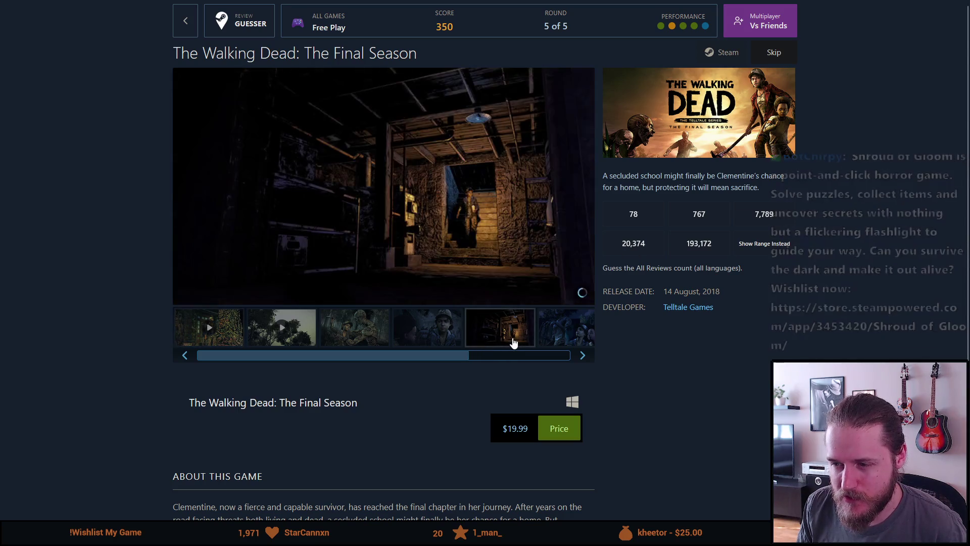
Step: Cycle through the trailers and screenshots to the zombie-and-kids shot, then select part of the title
click(550, 338)
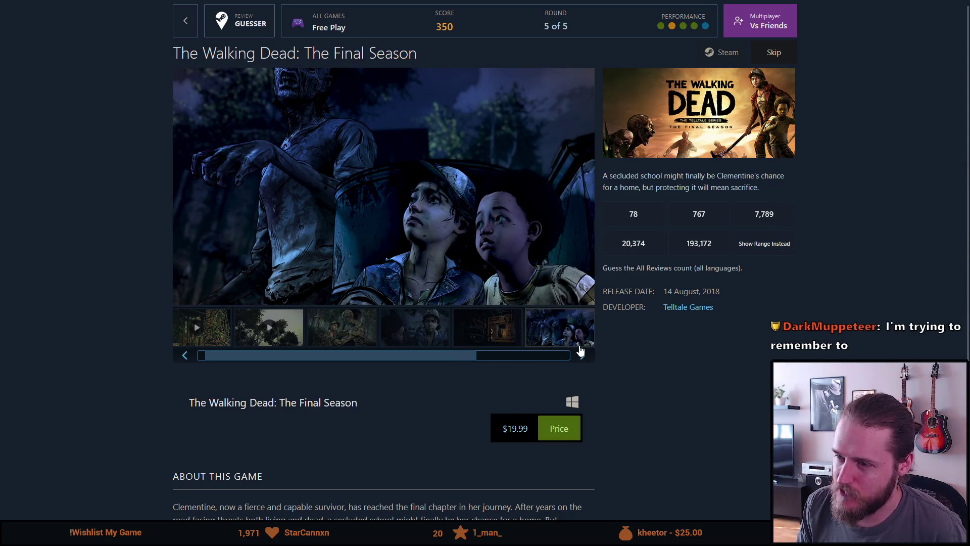
click(584, 356)
click(585, 359)
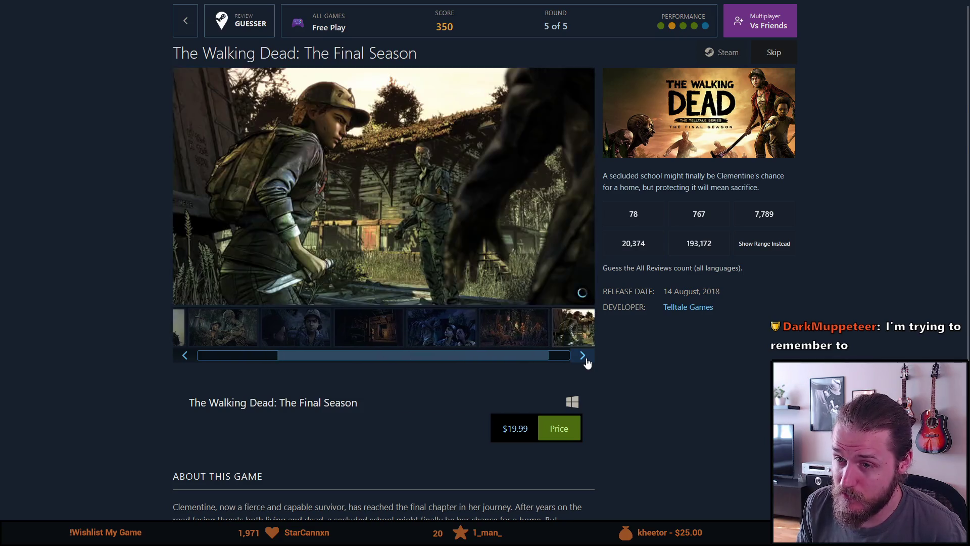
click(584, 358)
click(584, 359)
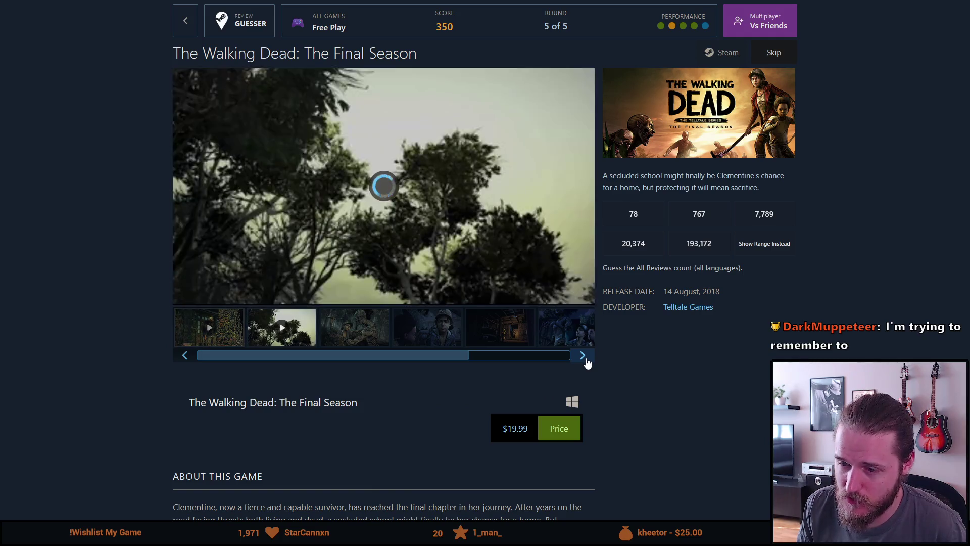
click(585, 359)
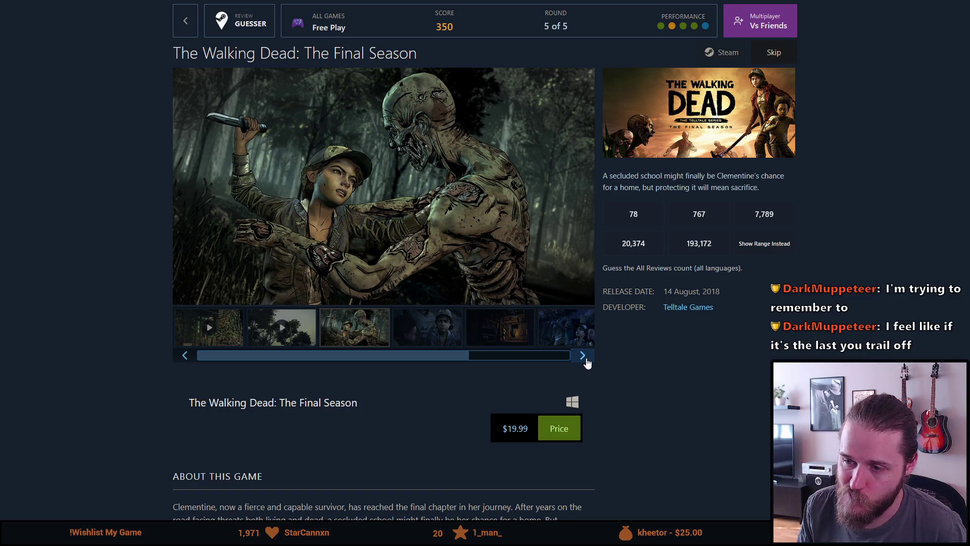
click(585, 357)
click(585, 358)
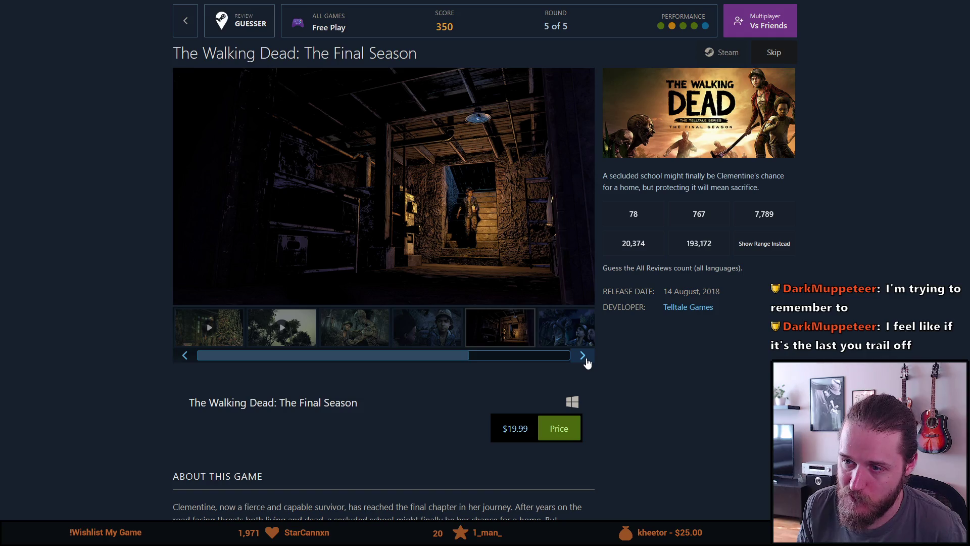
click(585, 358)
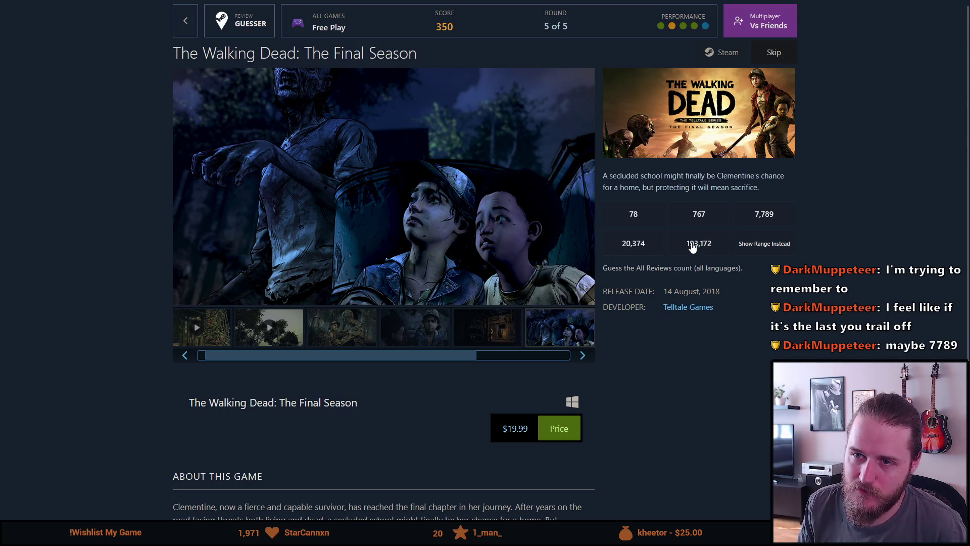
drag(256, 53, 403, 58)
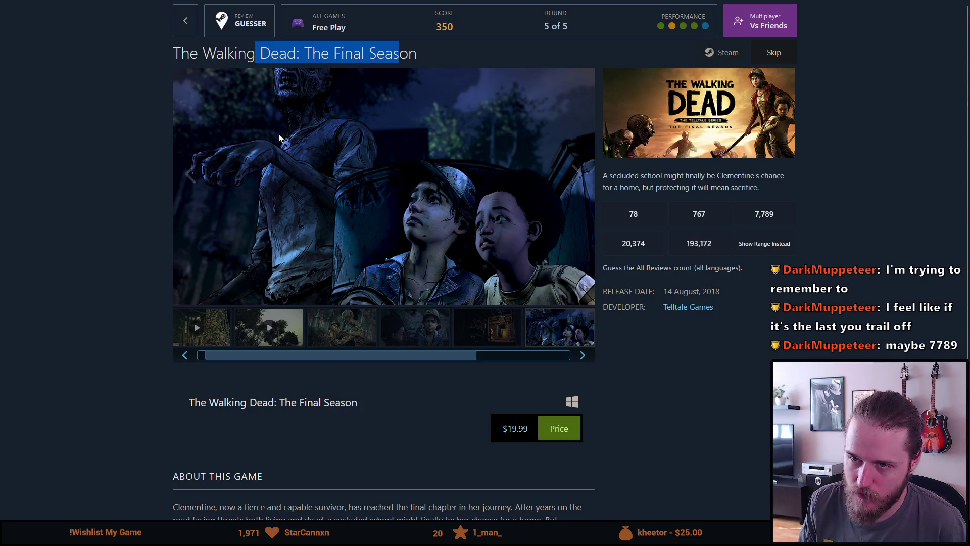
Step: Select the full game title and guess 20,374 reviews, scoring a perfect round for 450
click(223, 53)
mouse_move(216, 53)
mouse_down()
mouse_move(411, 48)
mouse_move(434, 57)
mouse_move(170, 65)
mouse_move(162, 54)
mouse_move(393, 57)
mouse_up()
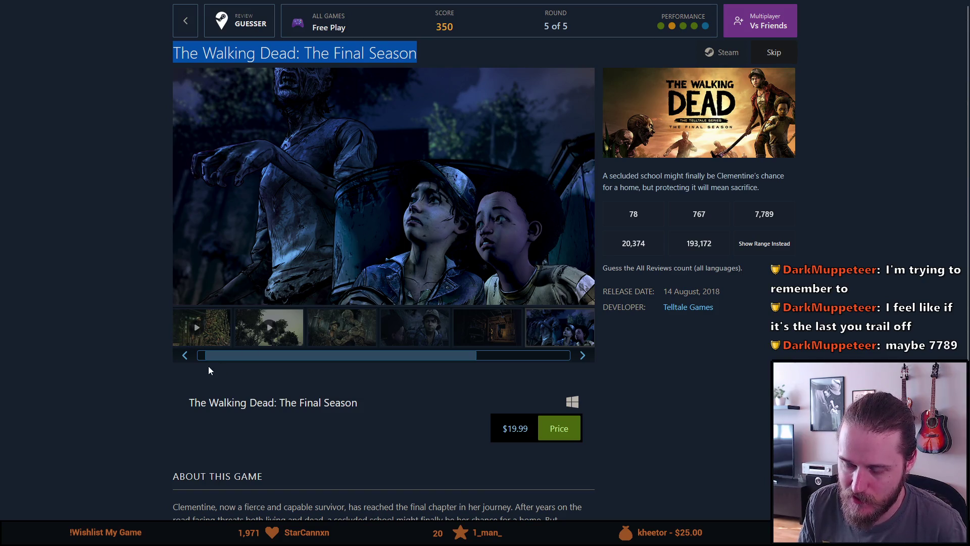
drag(216, 356, 205, 359)
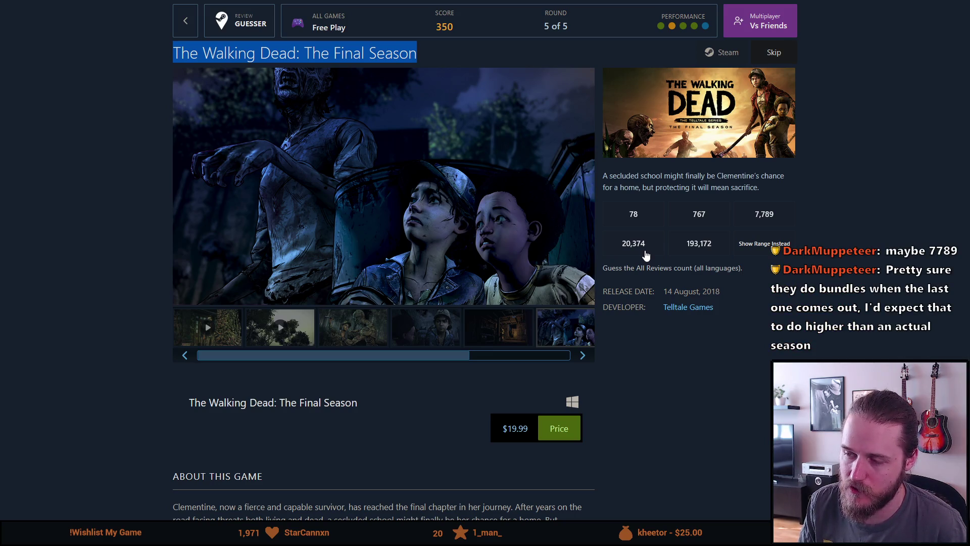
click(645, 255)
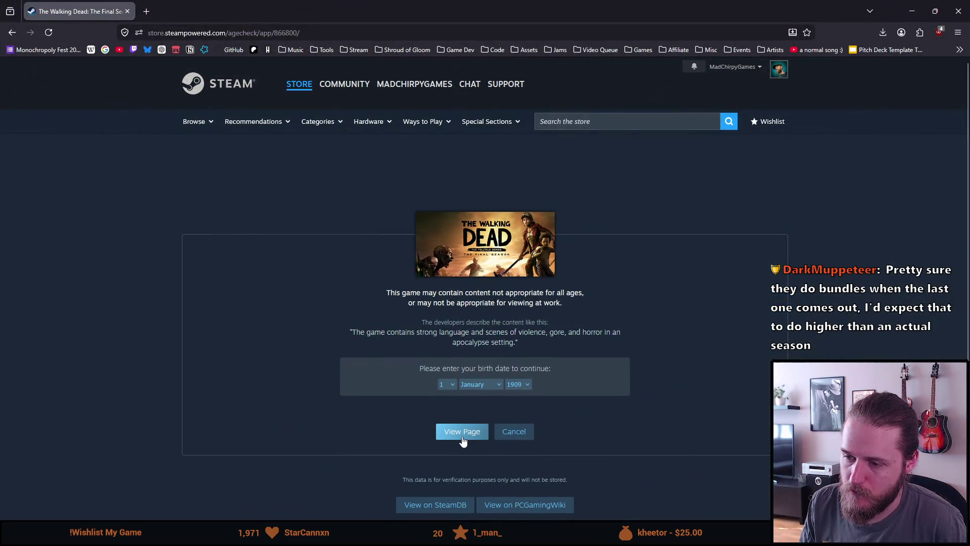
Step: Pass the age check and open The Walking Dead – Ultimate Steam Bundle details page
click(462, 441)
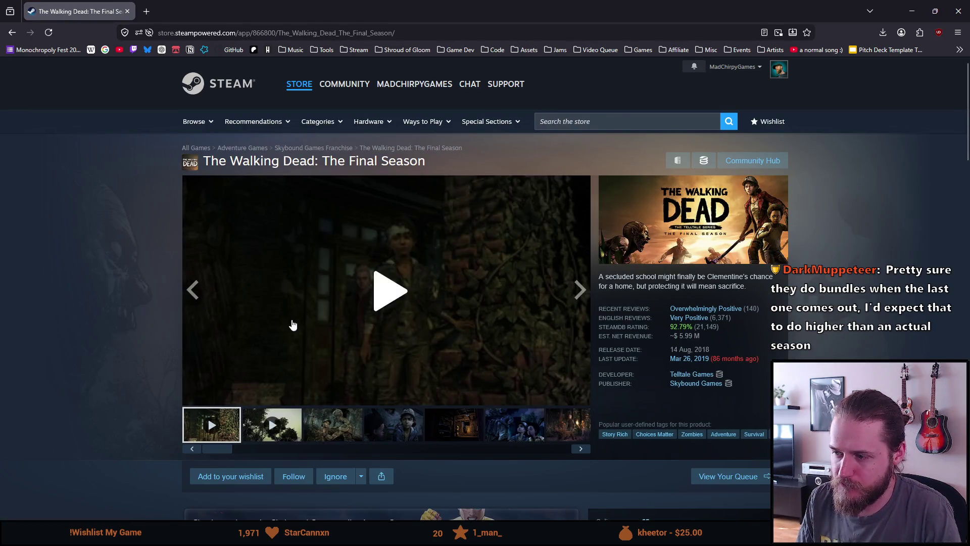
scroll(317, 325, down, 5)
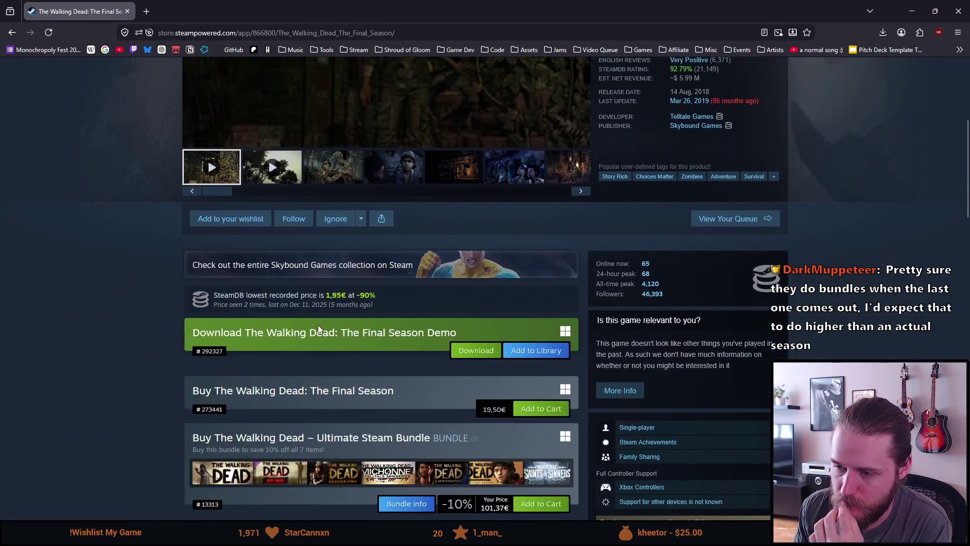
scroll(685, 237, down, 5)
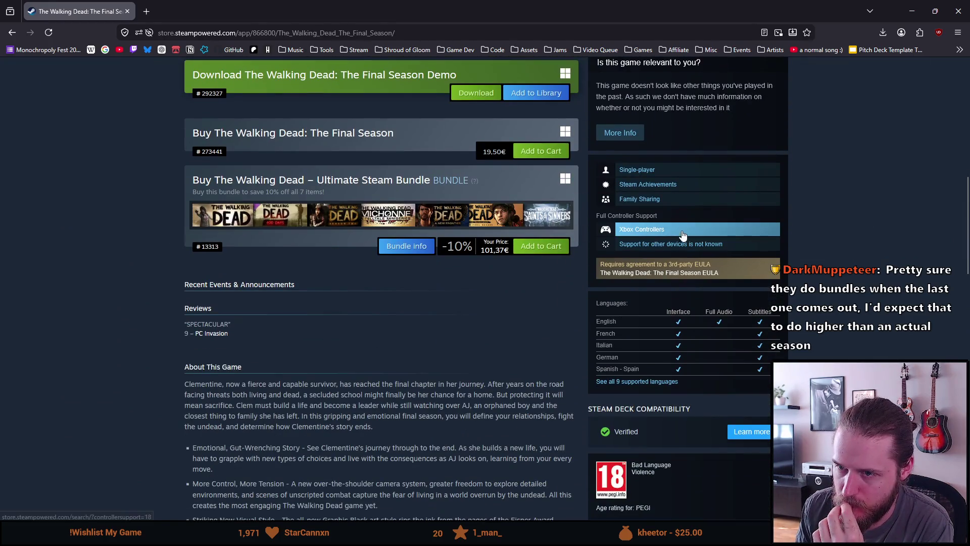
click(398, 248)
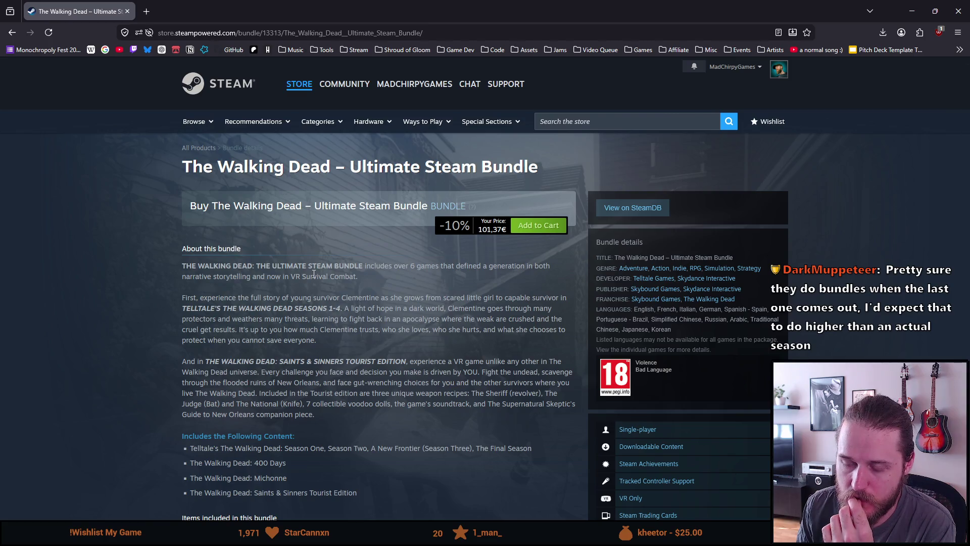
Step: Check The Walking Dead and Season Two store pages from the bundle
scroll(313, 273, down, 5)
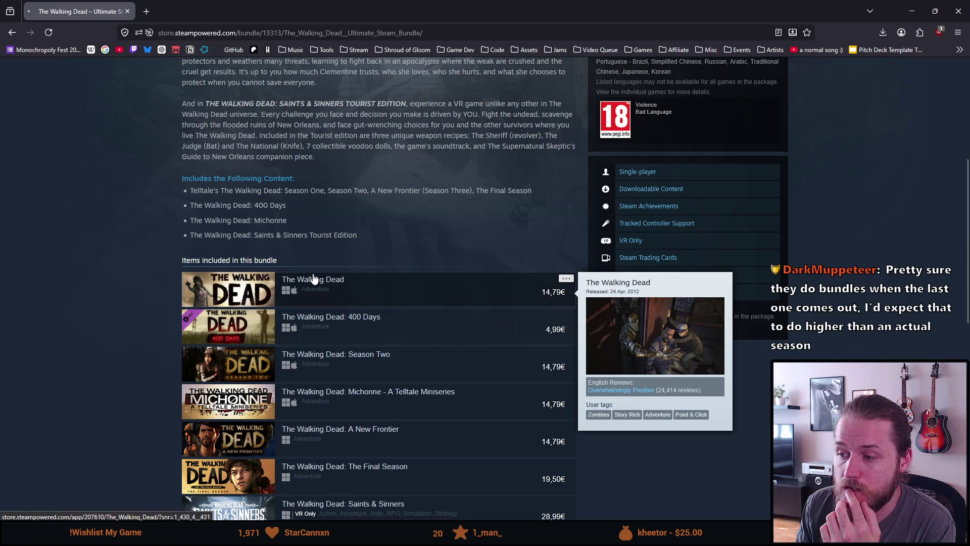
click(313, 278)
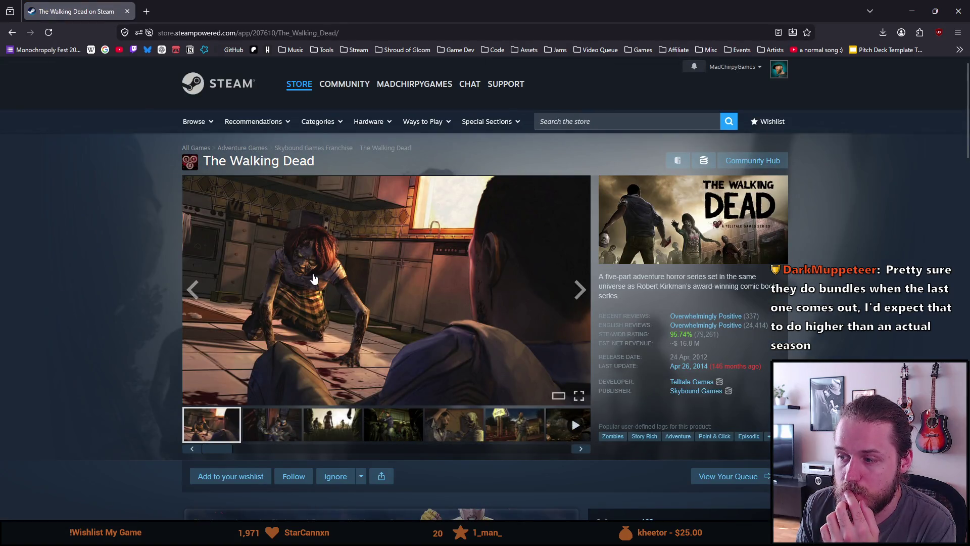
mouse_move(711, 339)
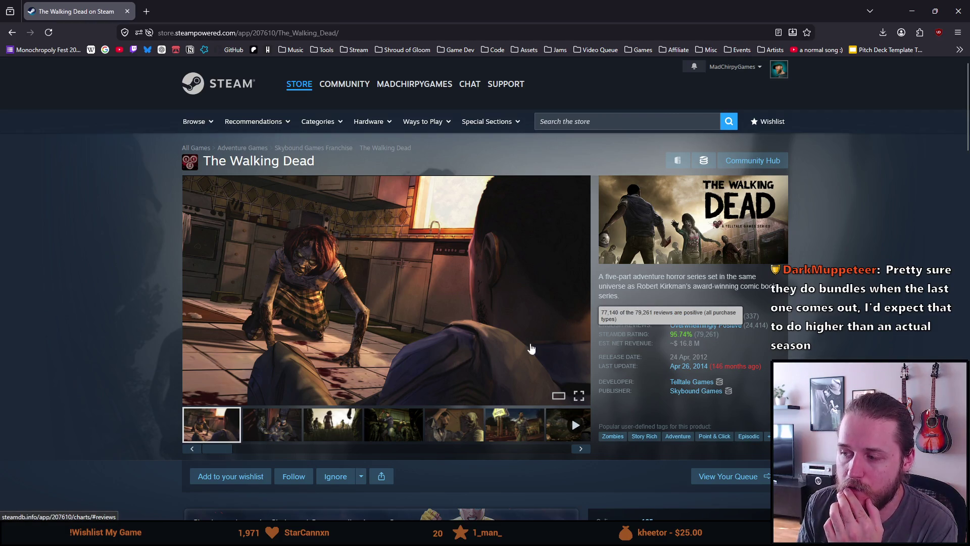
key(alt+Left)
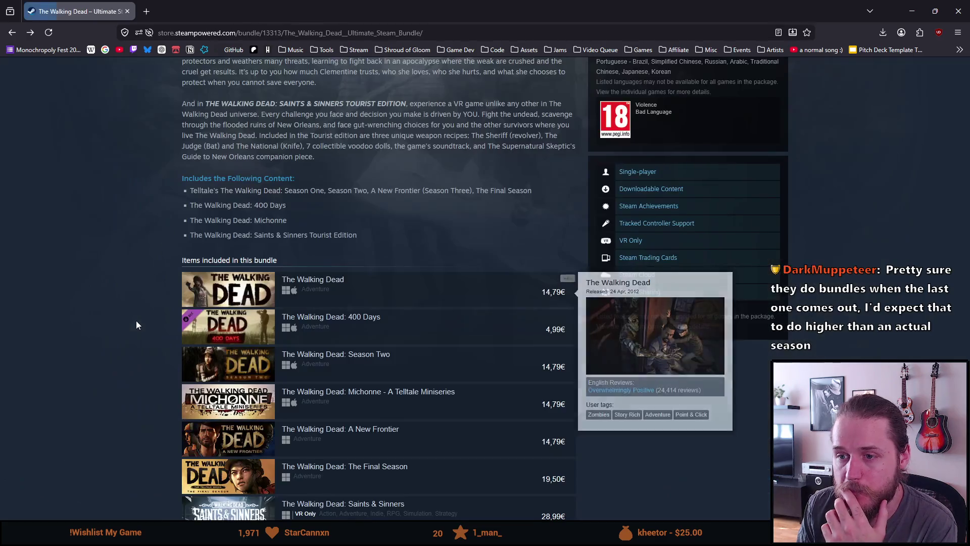
scroll(151, 326, down, 1)
mouse_move(332, 280)
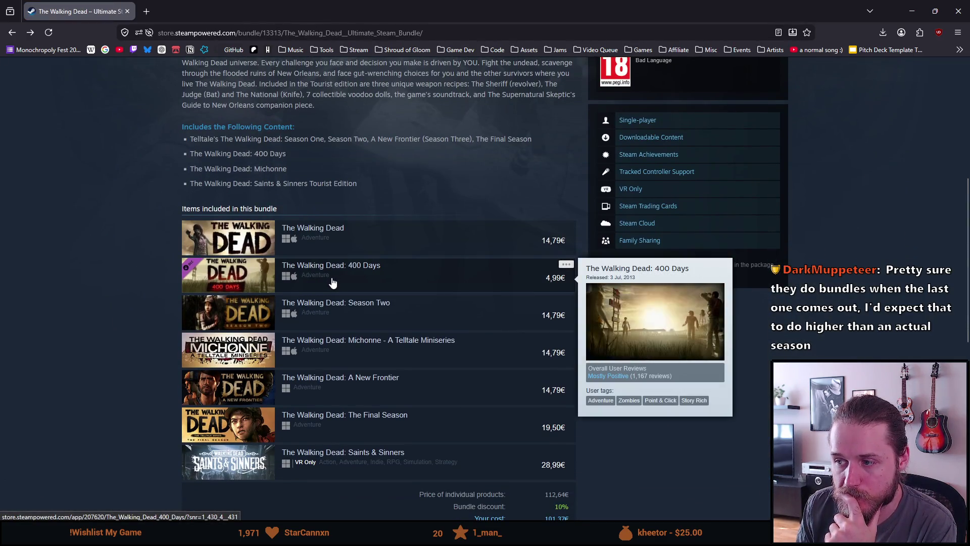
click(334, 322)
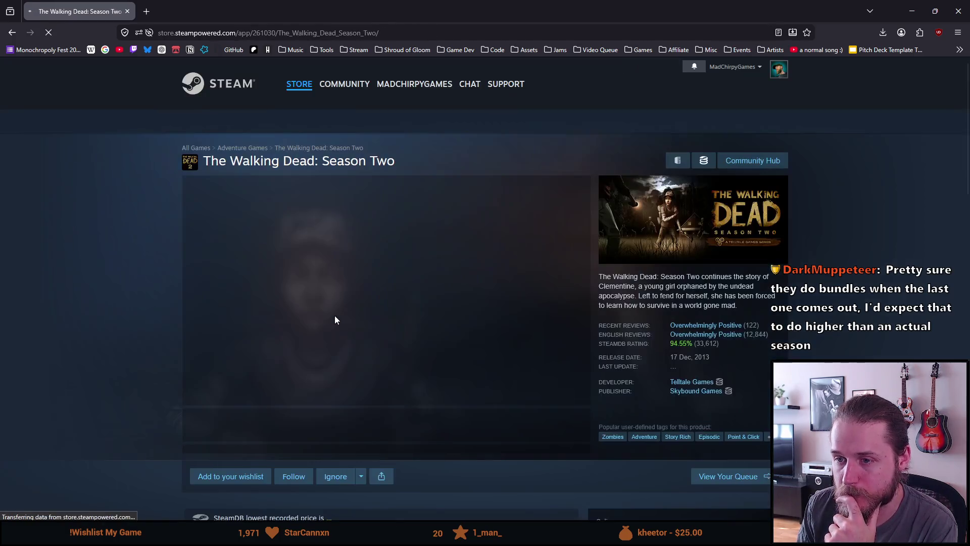
key(alt+Left)
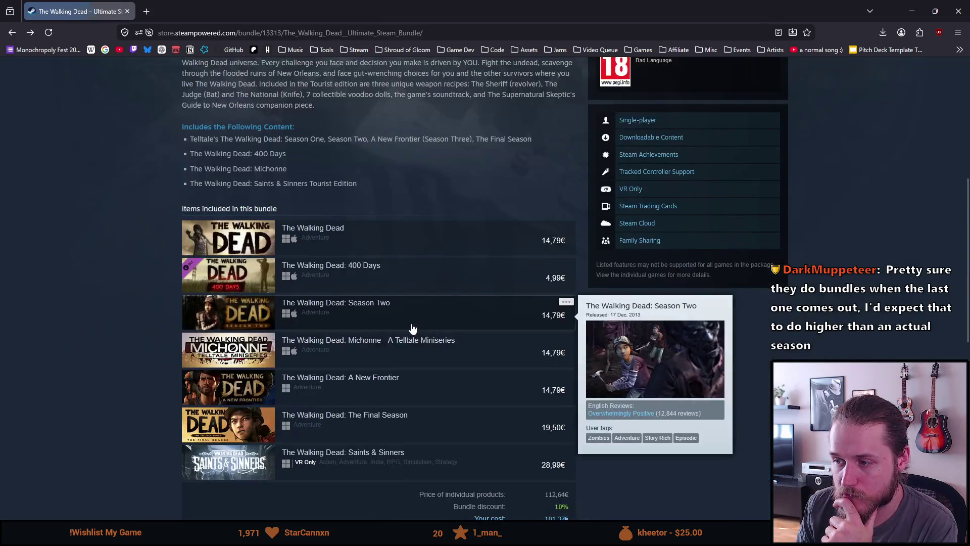
Step: Check the A New Frontier and The Final Season store pages, returning to the bundle
mouse_move(408, 328)
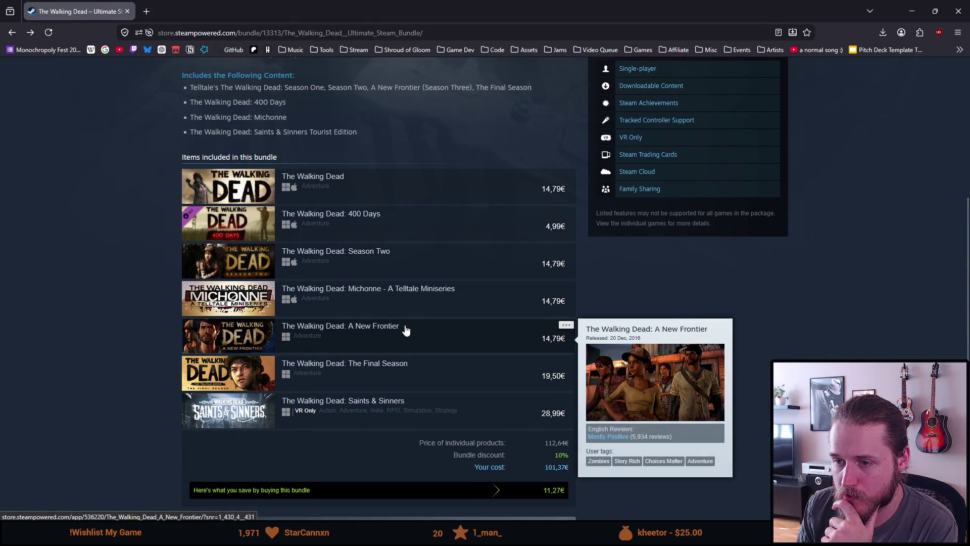
click(392, 331)
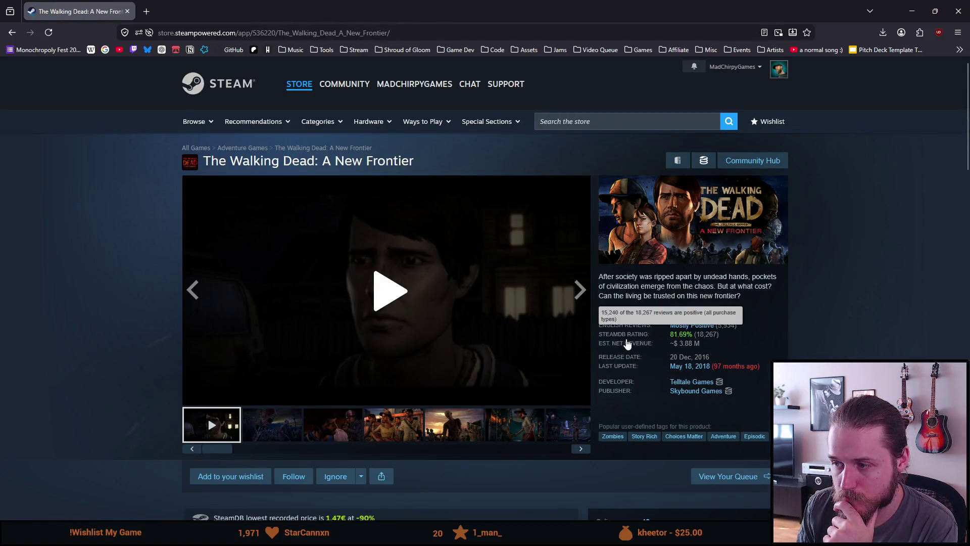
key(alt+Left)
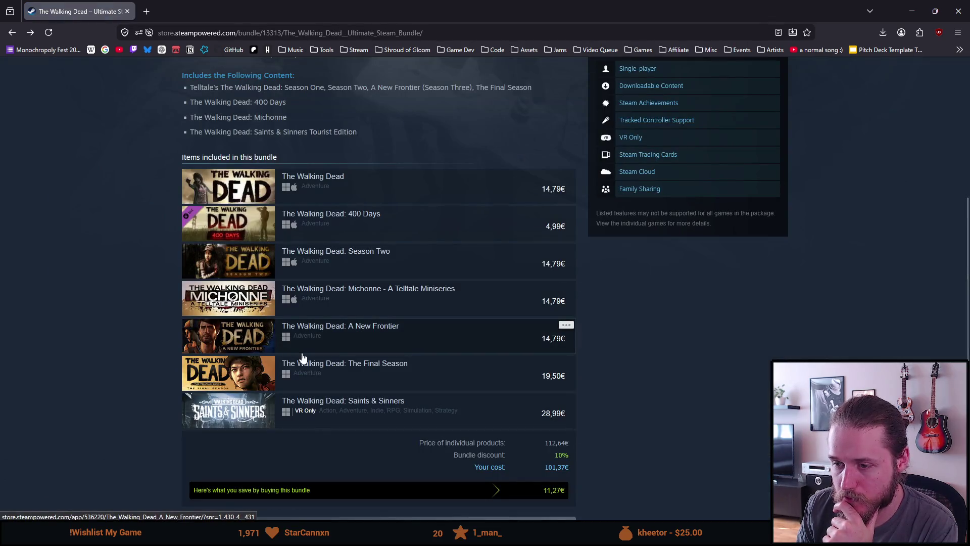
click(341, 383)
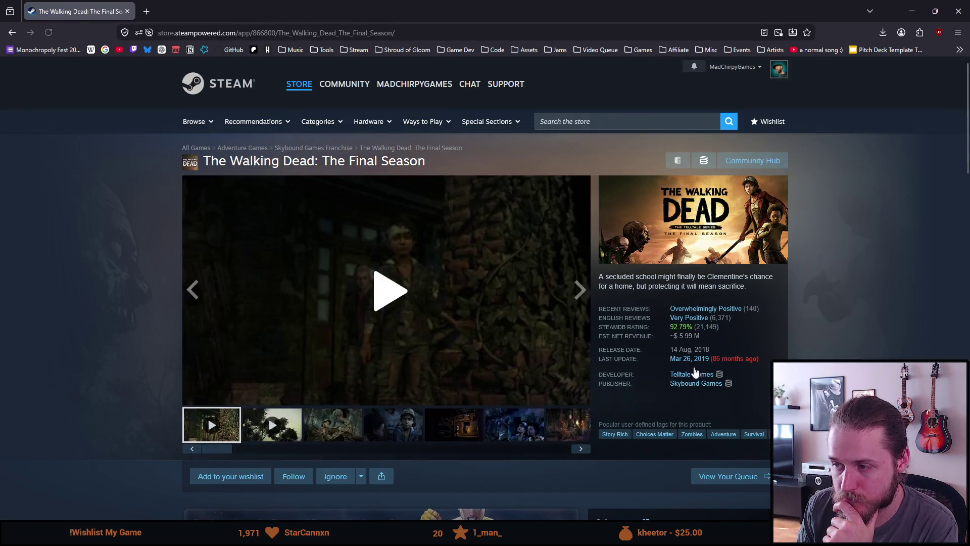
key(alt+Left)
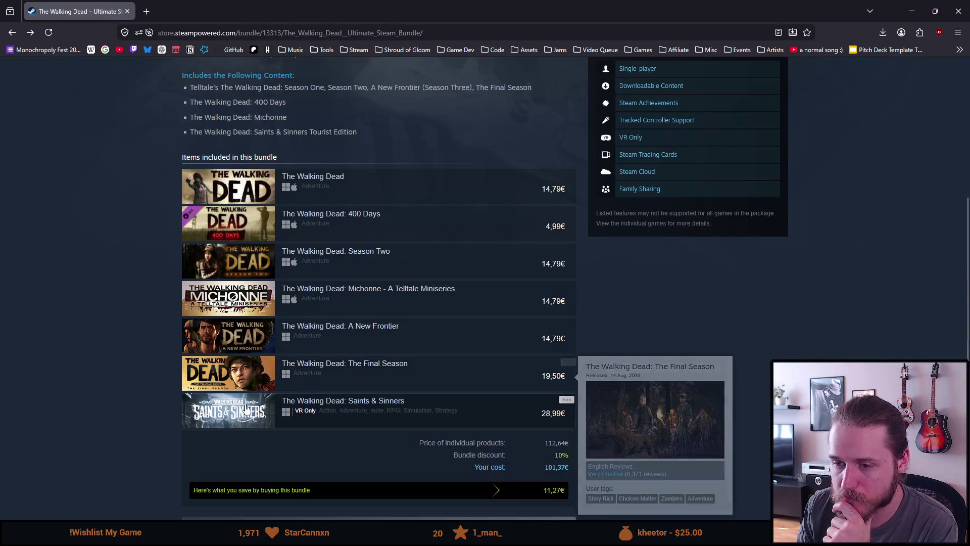
scroll(151, 372, down, 7)
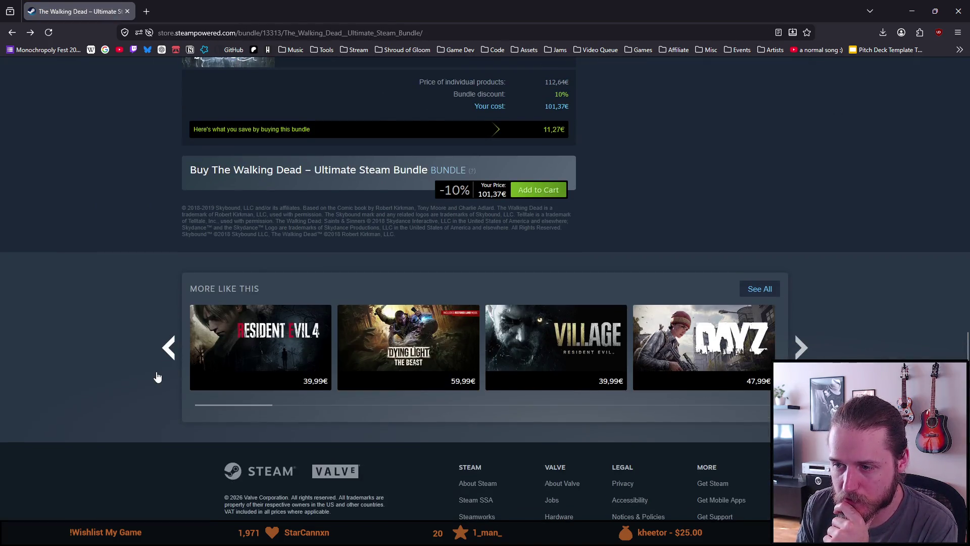
scroll(142, 352, up, 6)
scroll(142, 351, up, 8)
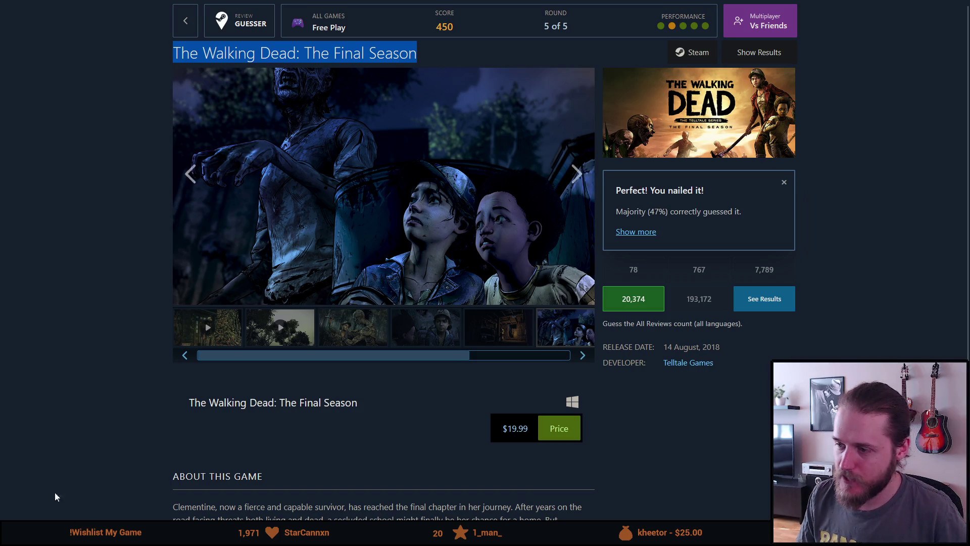
Step: Exit fullscreen and close Firefox to return to the Unity Game view
click(125, 466)
key(F11)
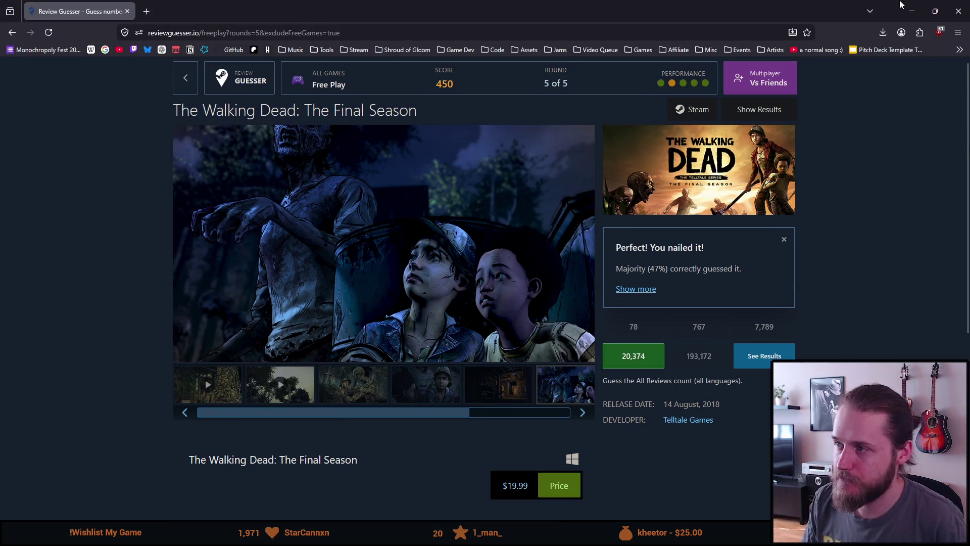
click(959, 5)
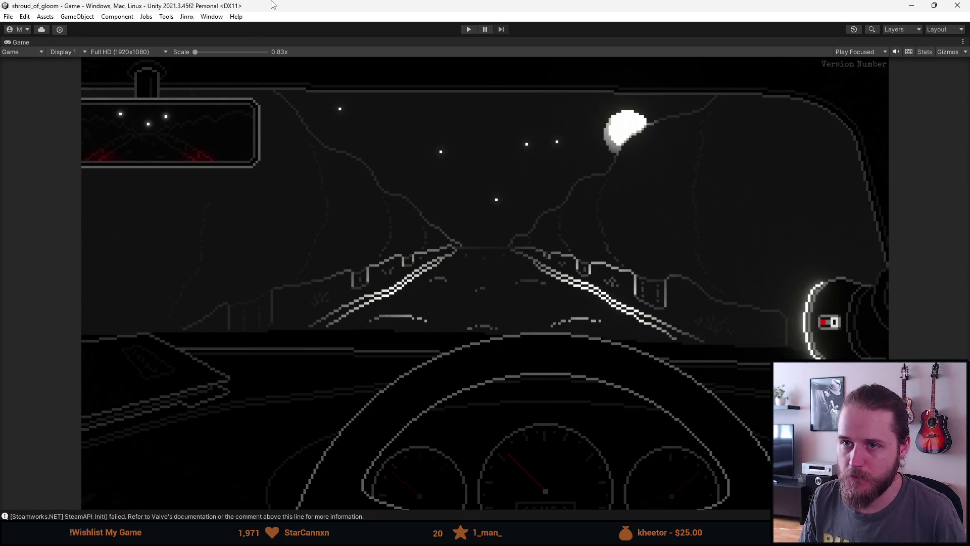
Step: Run the intro driving cutscene in Play mode, stop it, and un-maximize the Game view
click(486, 30)
click(468, 30)
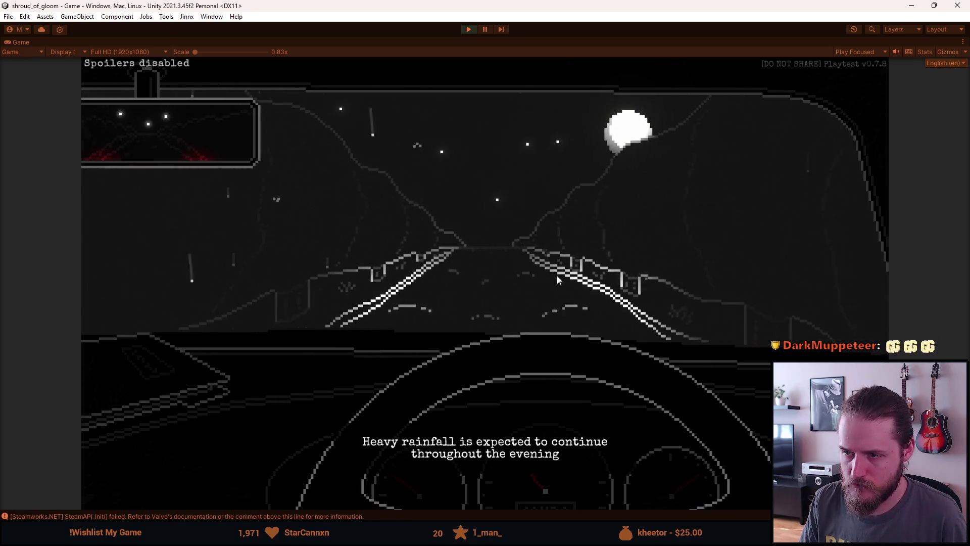
click(542, 242)
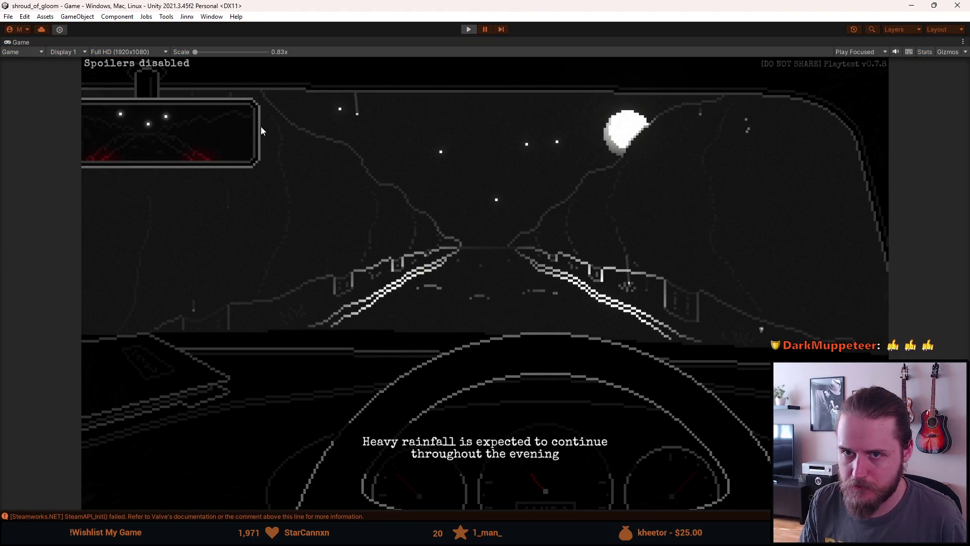
key(ctrl+p)
double_click(26, 41)
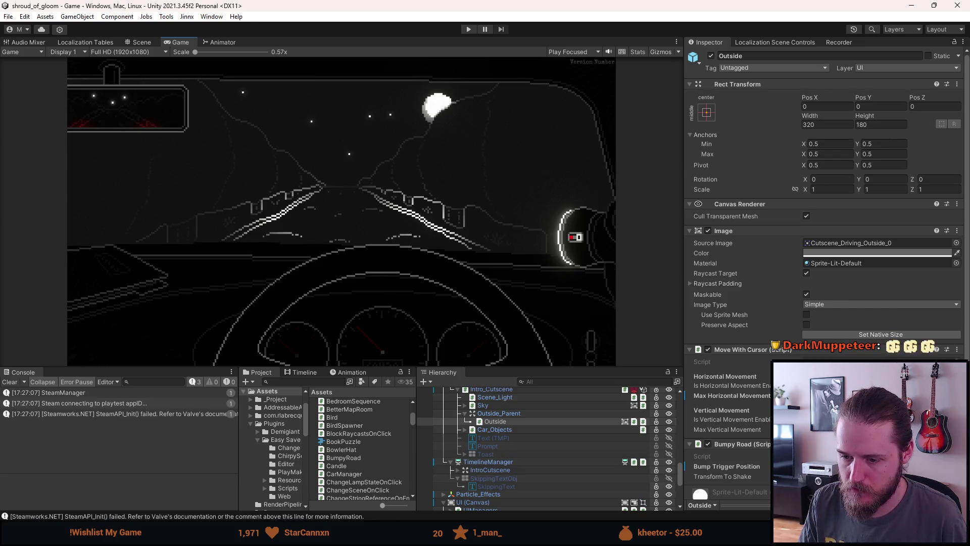
key(alt+Tab)
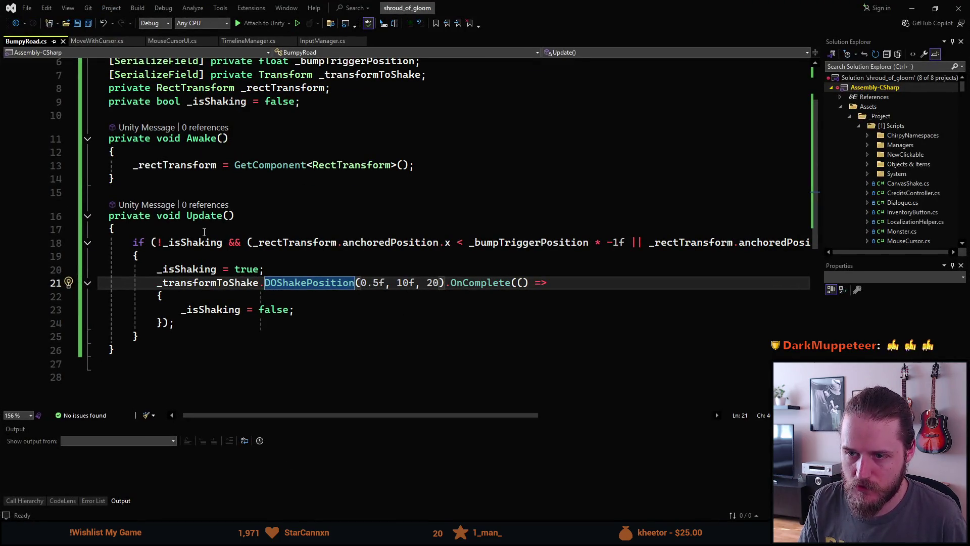
Step: Insert a Debug.Log call at the top of Update, logging _rectTransform
click(204, 232)
key(Return)
text(dbl)
key(Tab)
text(shaking)
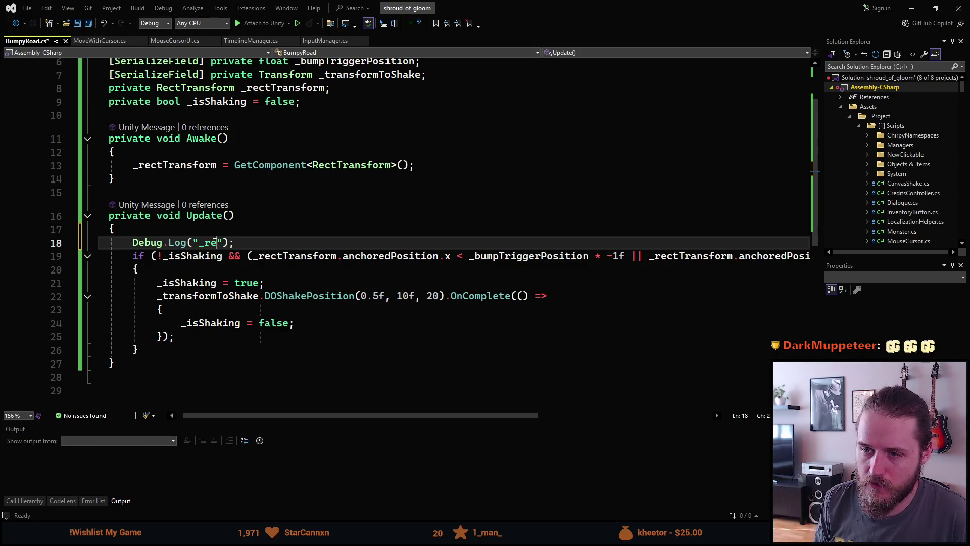
key(ctrl+BackSpace)
key(BackSpace)
text(_rec)
key(Tab)
Step: Complete the log argument as _rectTransform.anchoredPosition.x and save BumpyRoad.cs
text(.ac)
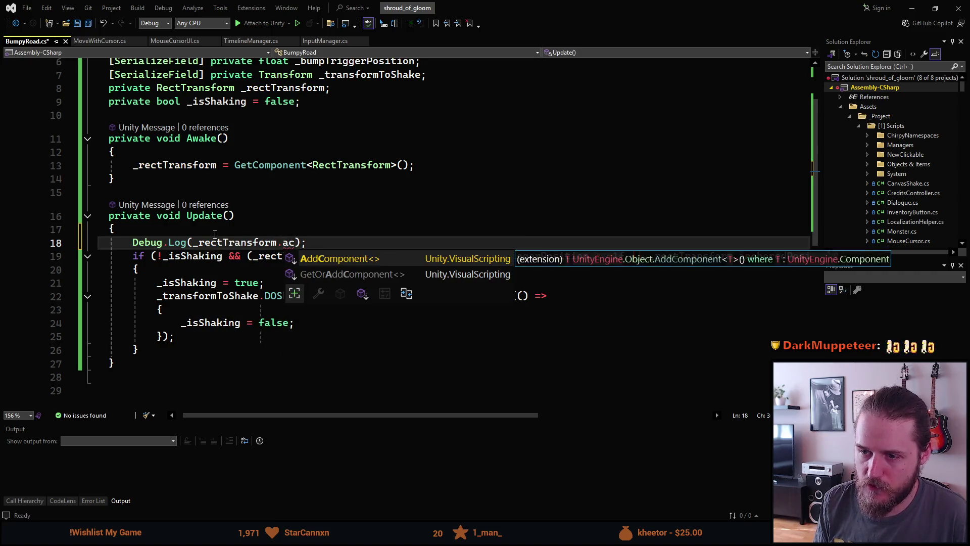
key(BackSpace)
key(BackSpace)
text(anc)
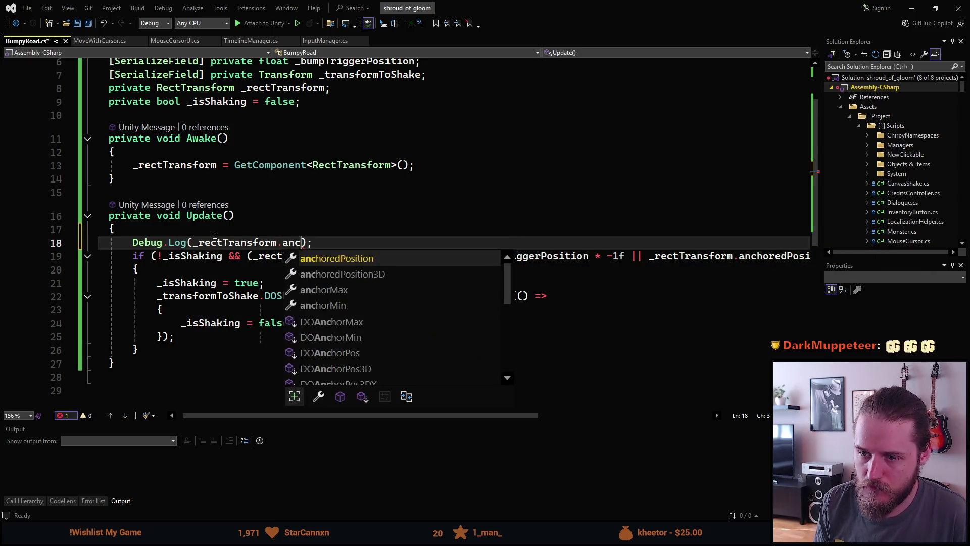
key(Tab)
text(.x)
key(ctrl+s)
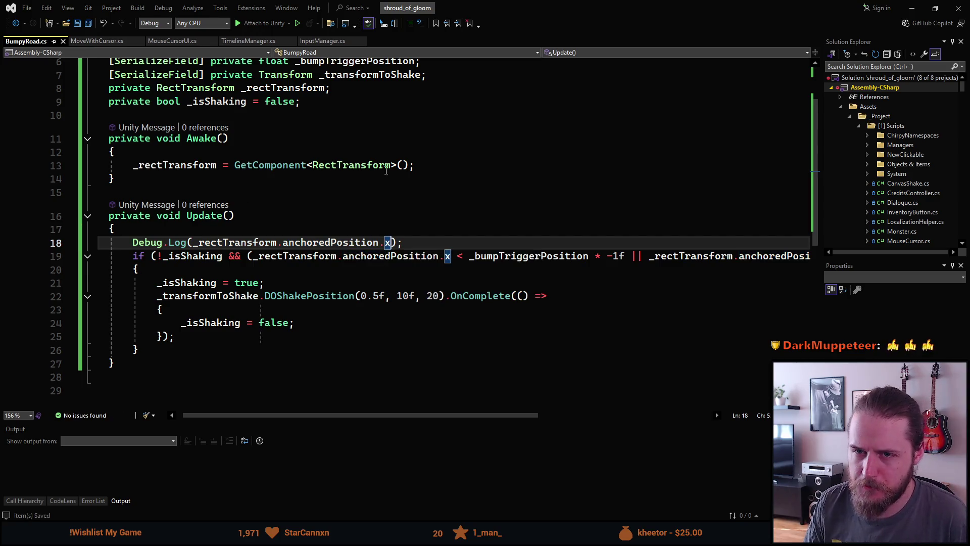
key(alt+Tab)
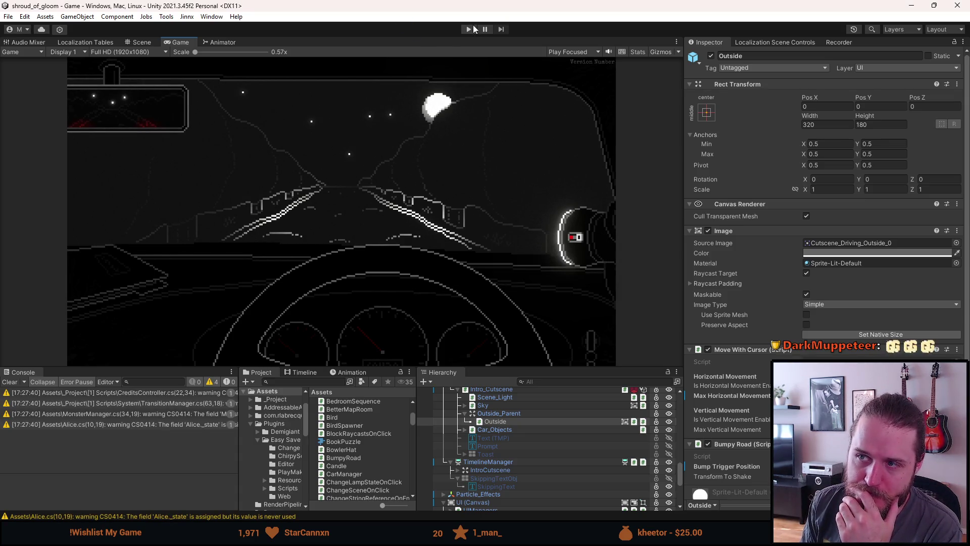
Step: Play the cutscene to log Outside's anchored x values, then reopen BumpyRoad in Visual Studio
click(470, 29)
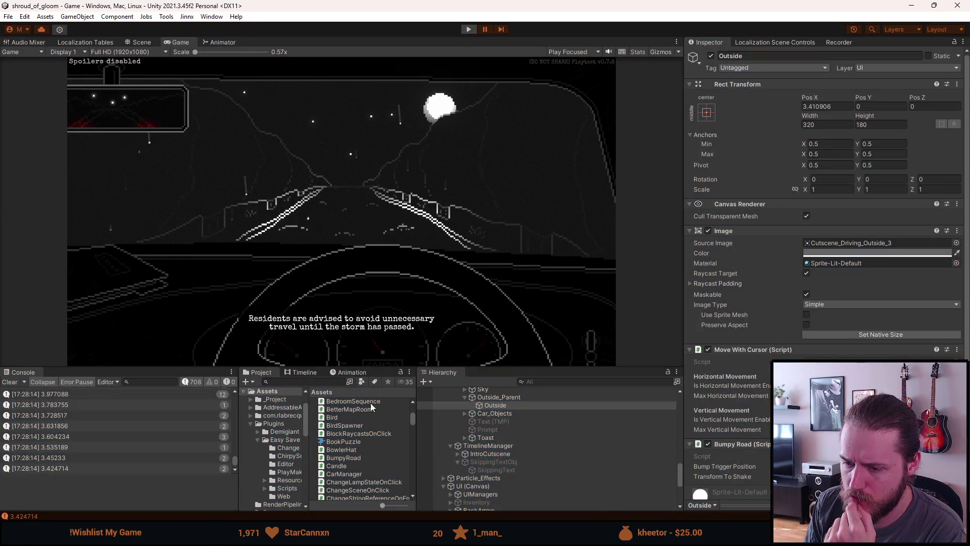
double_click(344, 457)
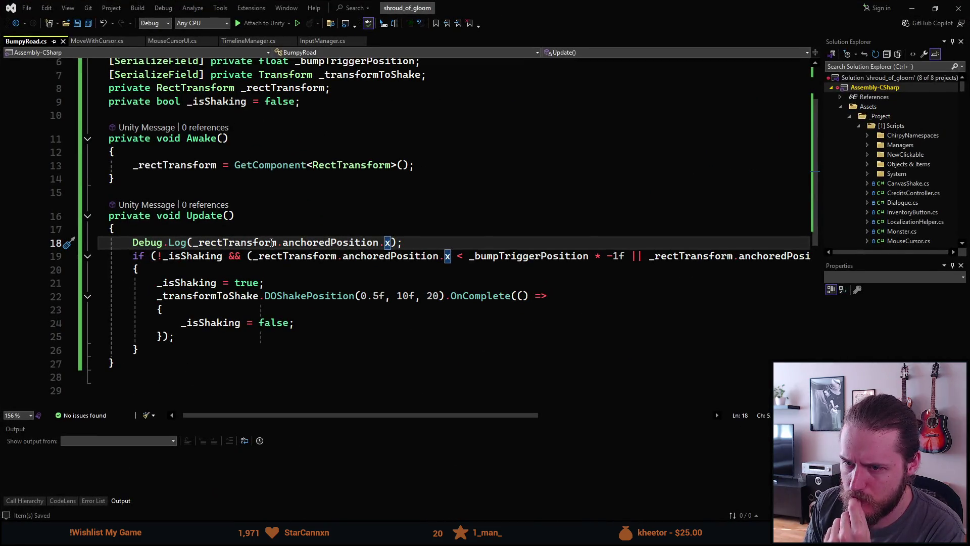
Step: Try a localEulerAngles property, revert the log to anchoredPosition.x, then minimize Visual Studio
double_click(301, 242)
text(lo)
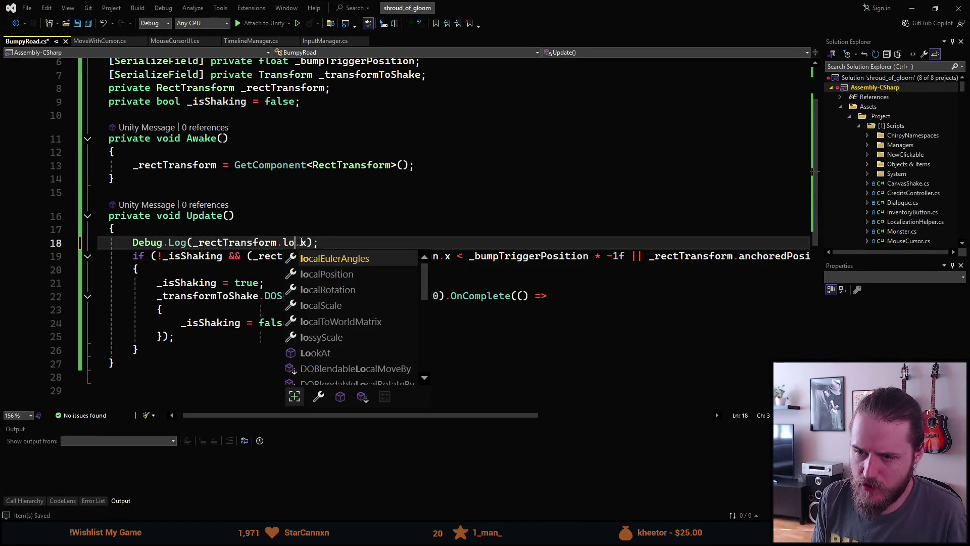
text(cala)
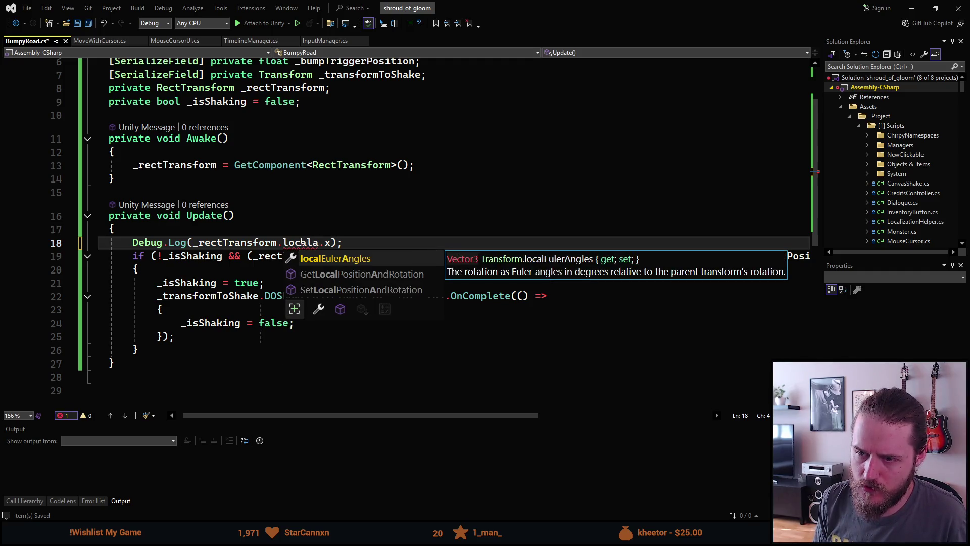
key(BackSpace)
key(BackSpace)
key(BackSpace)
text(an)
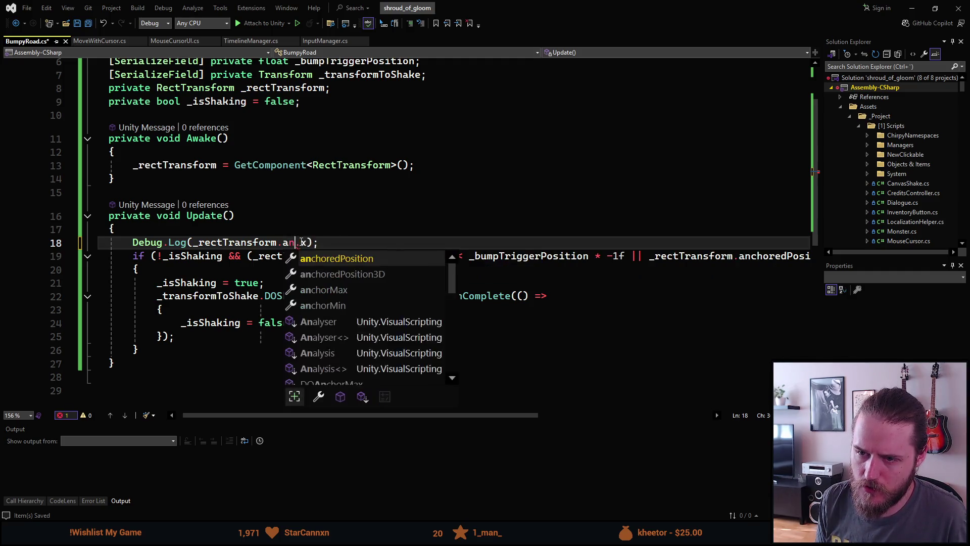
key(Tab)
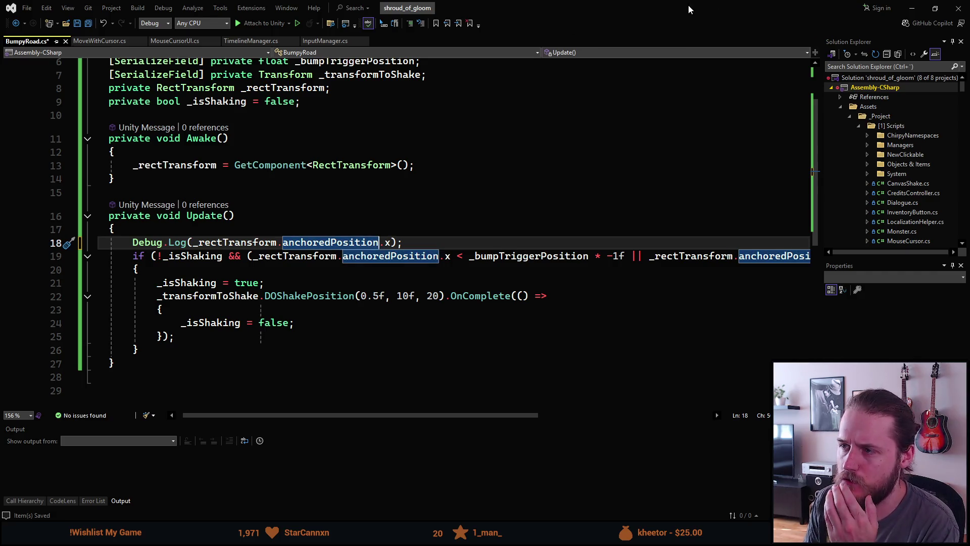
drag(657, 8, 581, 266)
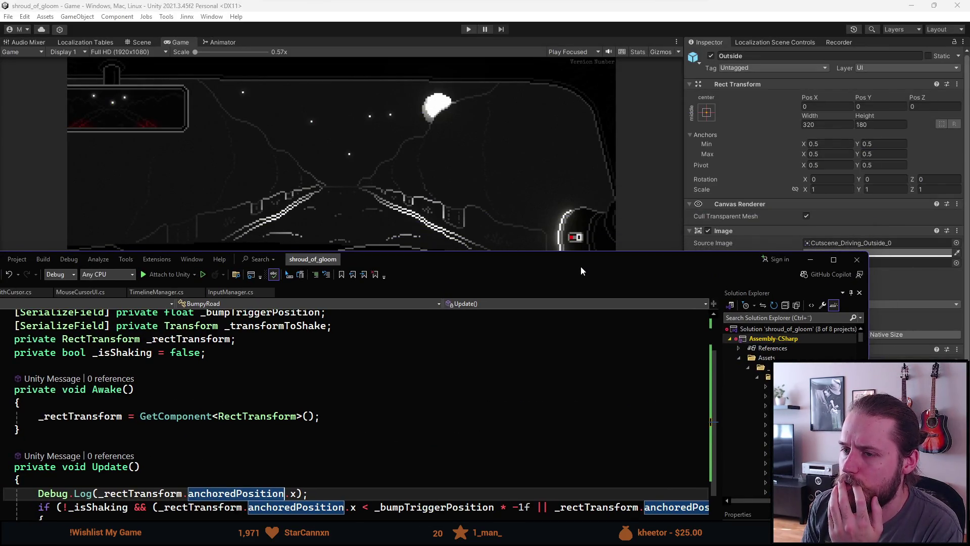
drag(581, 266, 647, 6)
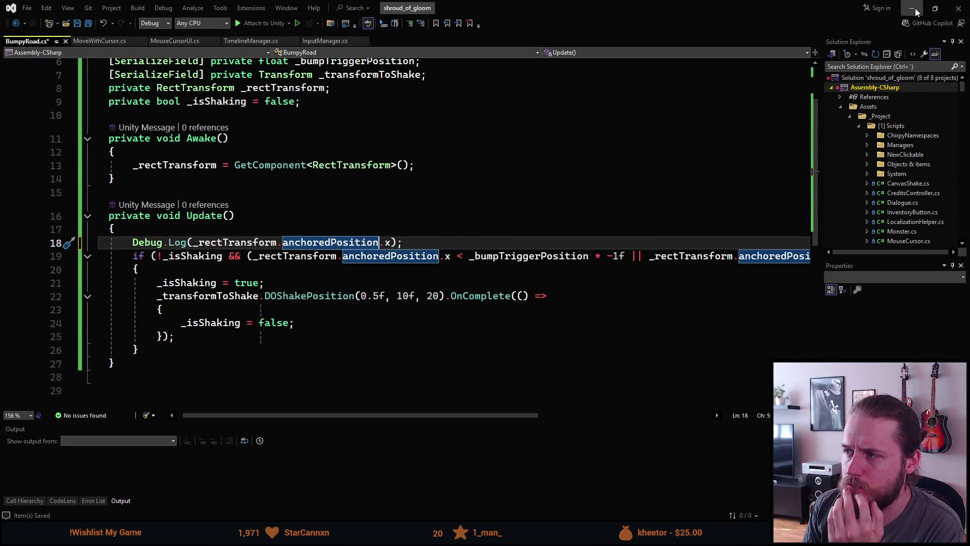
click(912, 9)
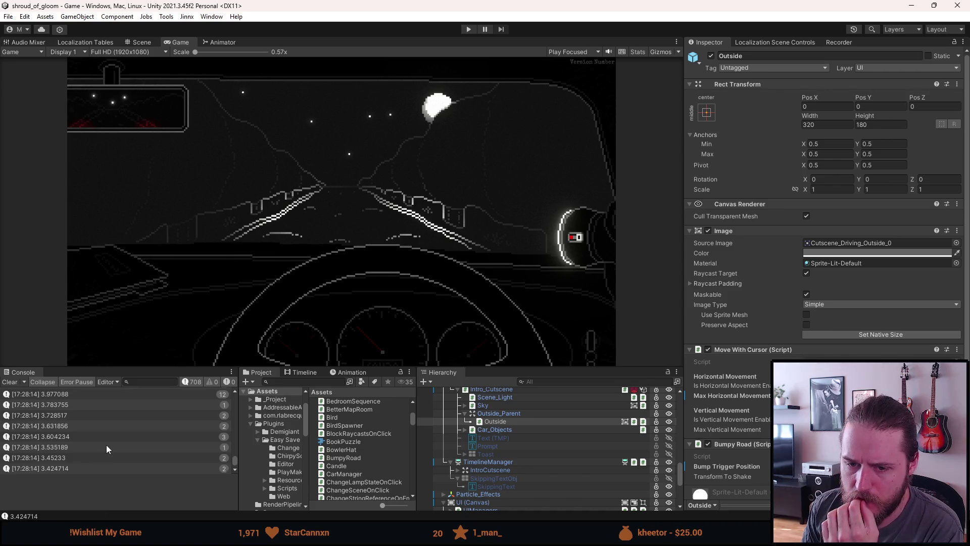
scroll(106, 444, up, 3)
scroll(105, 444, up, 5)
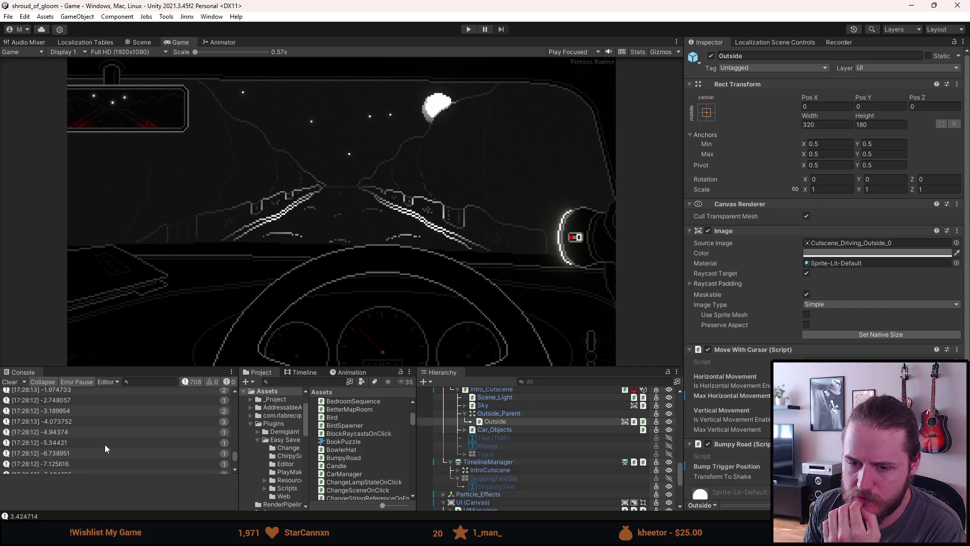
scroll(104, 445, down, 1)
scroll(99, 433, up, 5)
scroll(98, 436, up, 1)
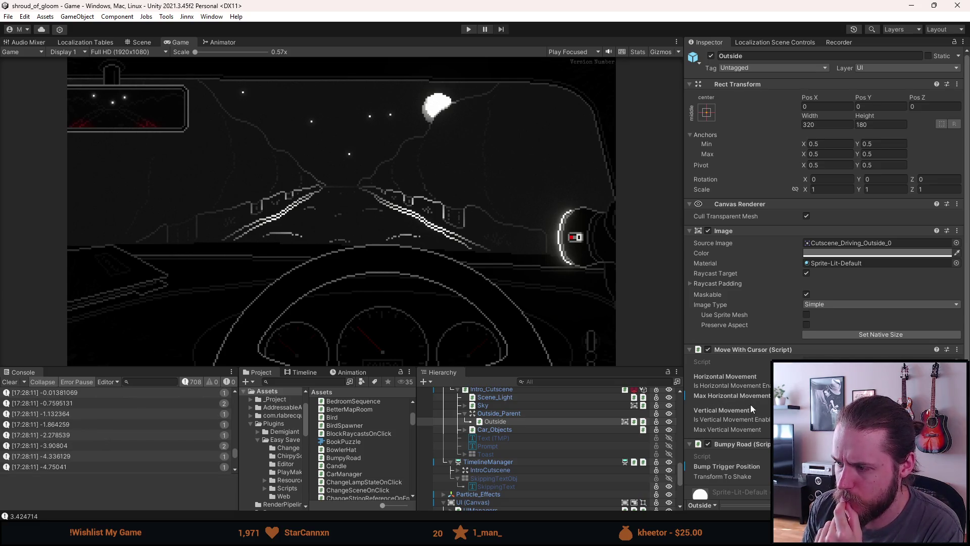
key(alt+Tab)
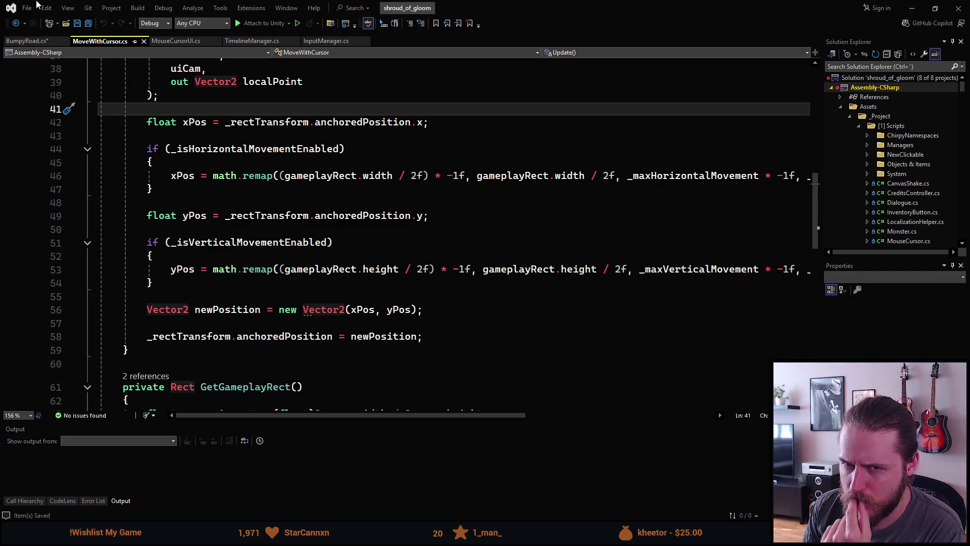
click(35, 43)
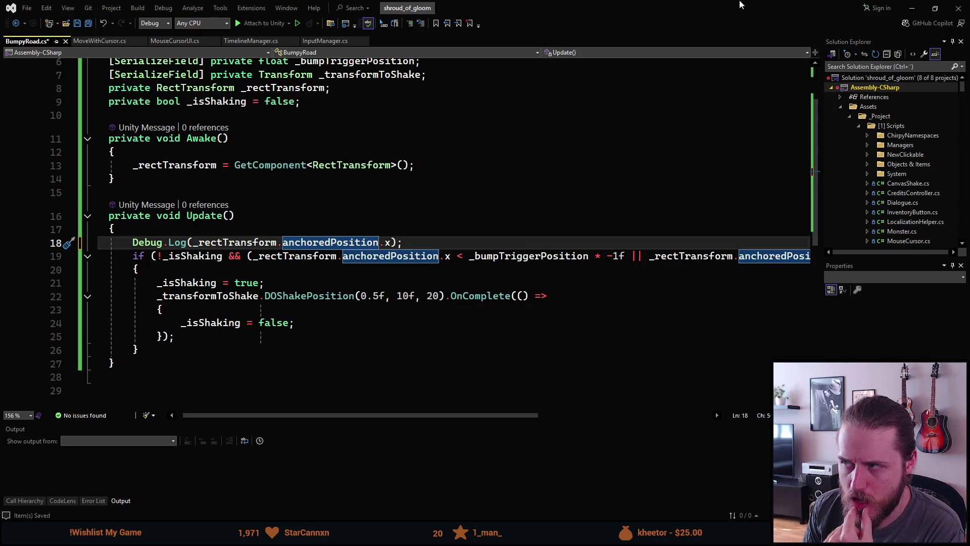
key(alt+Tab)
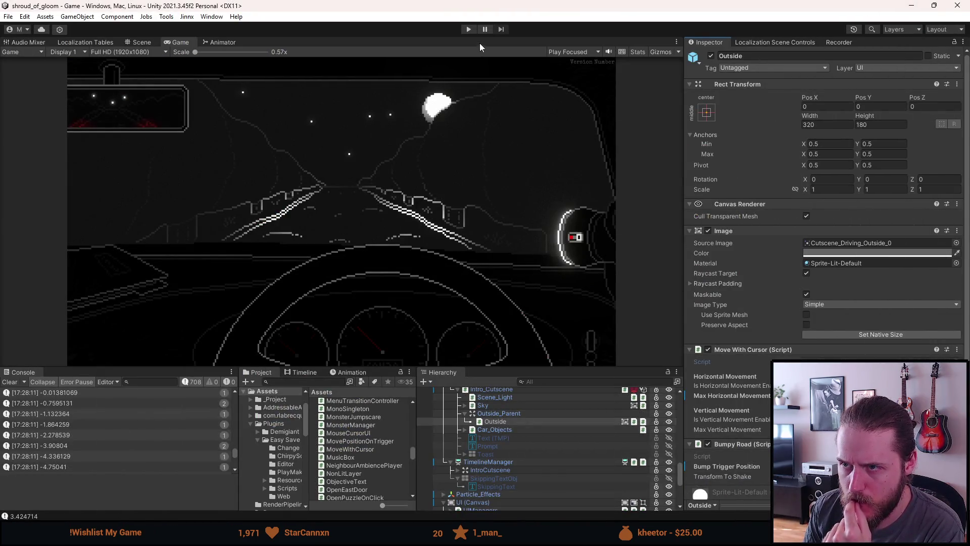
Step: Restart Play mode, watch the bump shake in a maximized Game view, stop, and return to BumpyRoad.cs
click(468, 29)
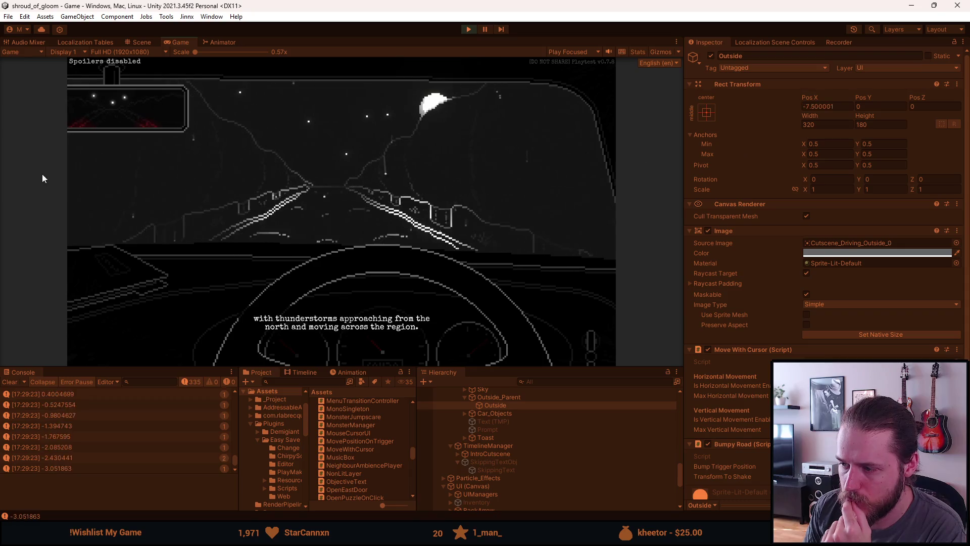
click(468, 29)
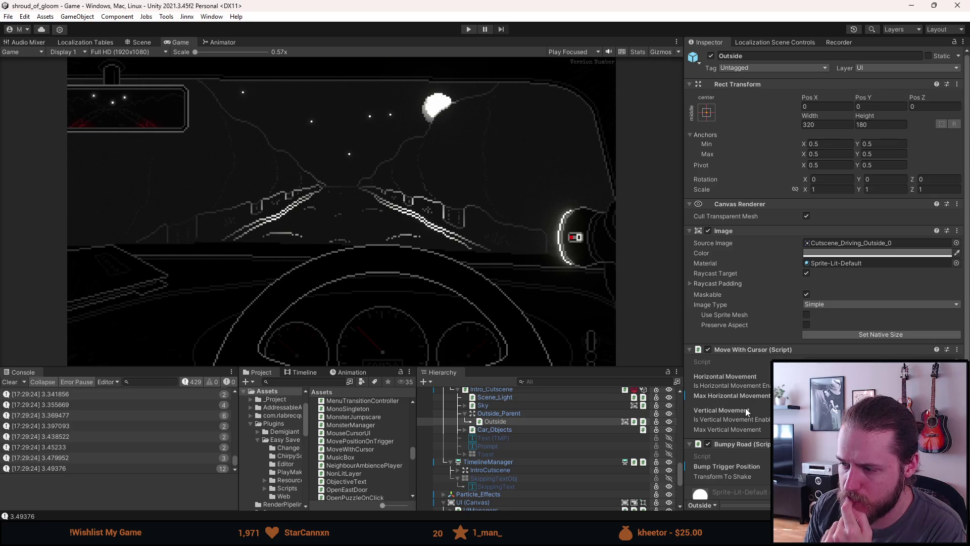
scroll(745, 408, down, 2)
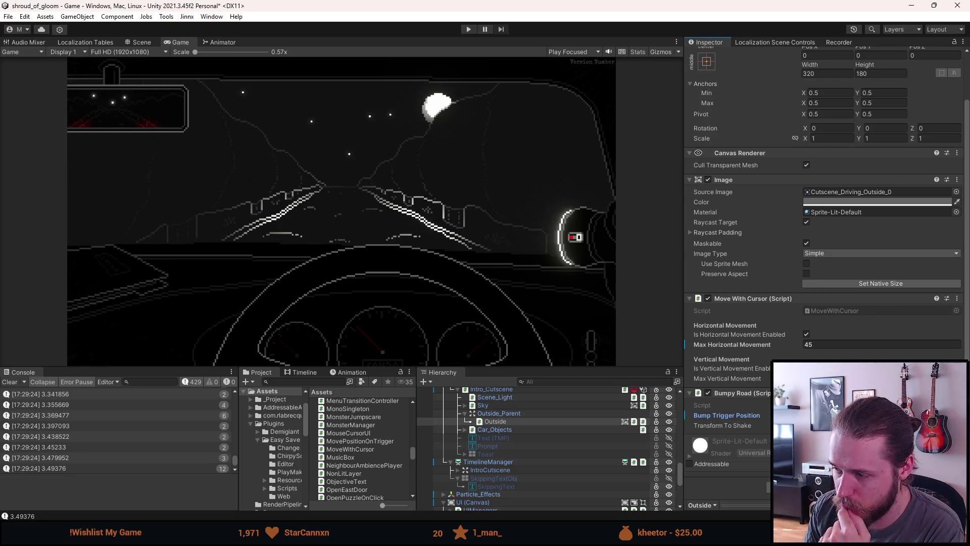
click(467, 30)
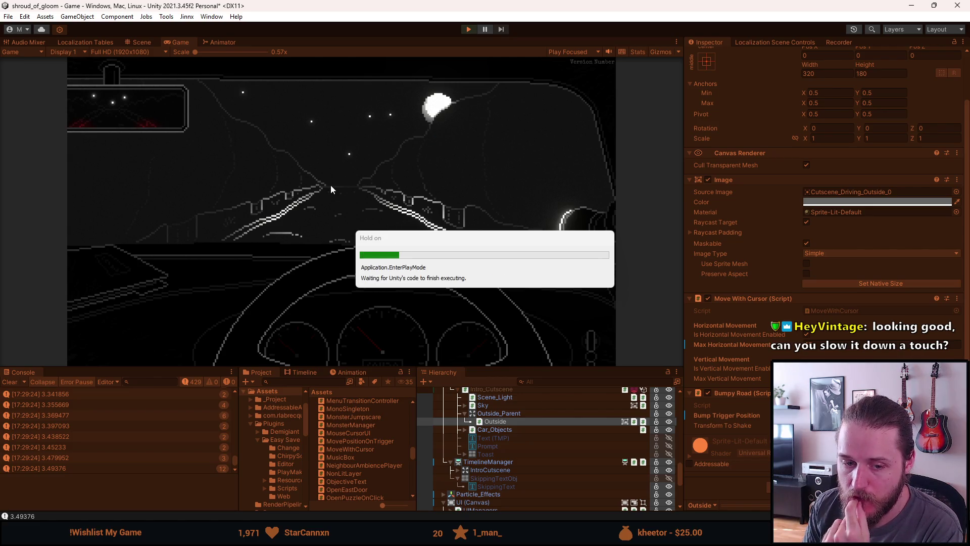
double_click(189, 42)
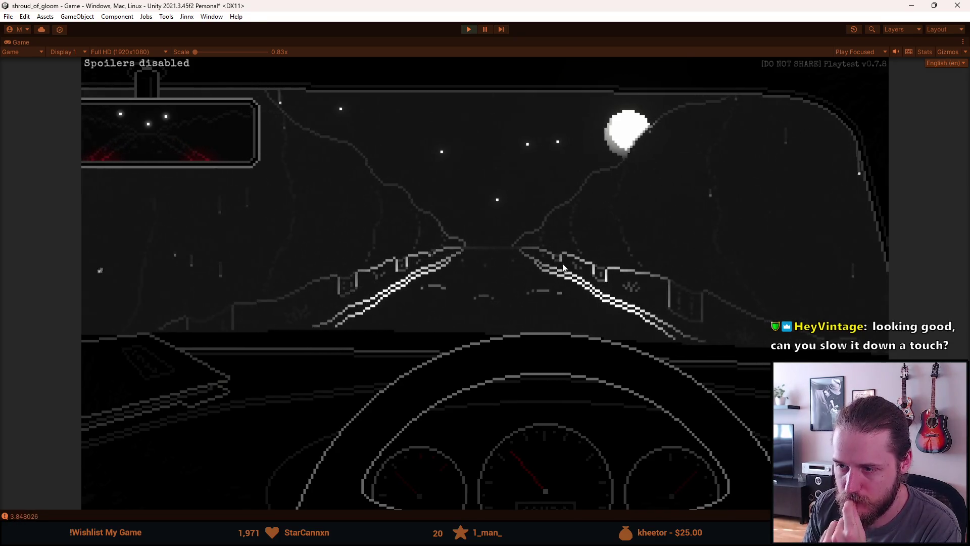
click(466, 29)
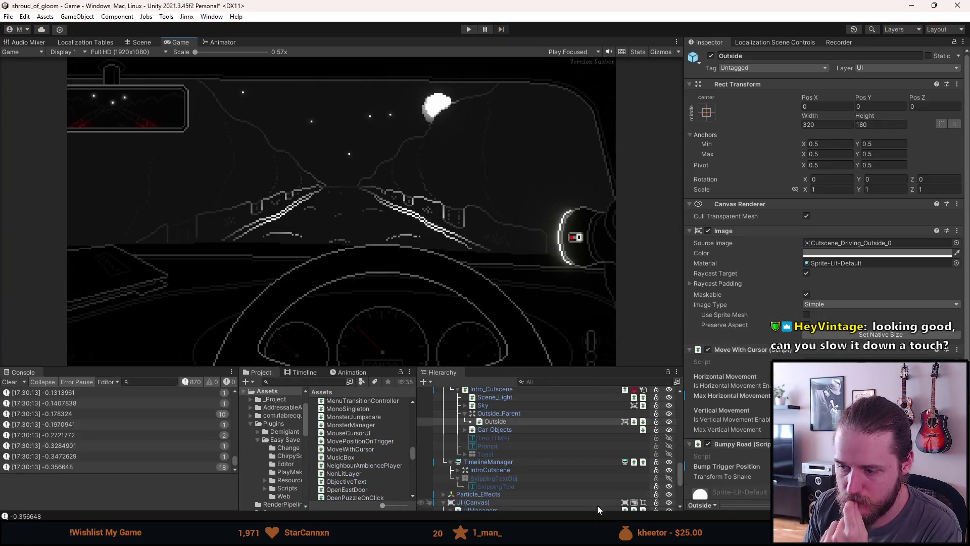
key(alt+Tab)
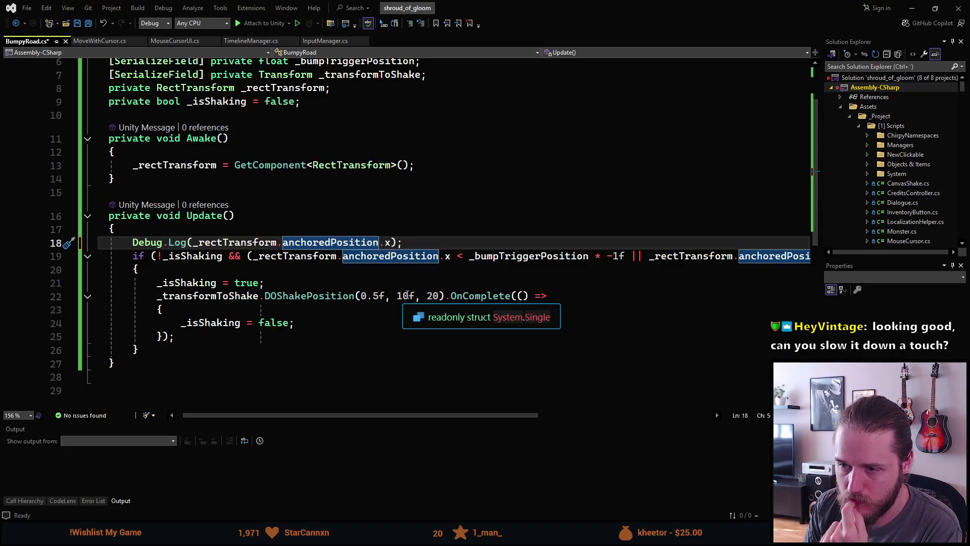
Step: Add 'float duration = Random.Range(0.25f, 0.8f);' on a new line after _isShaking = true
click(372, 286)
key(Return)
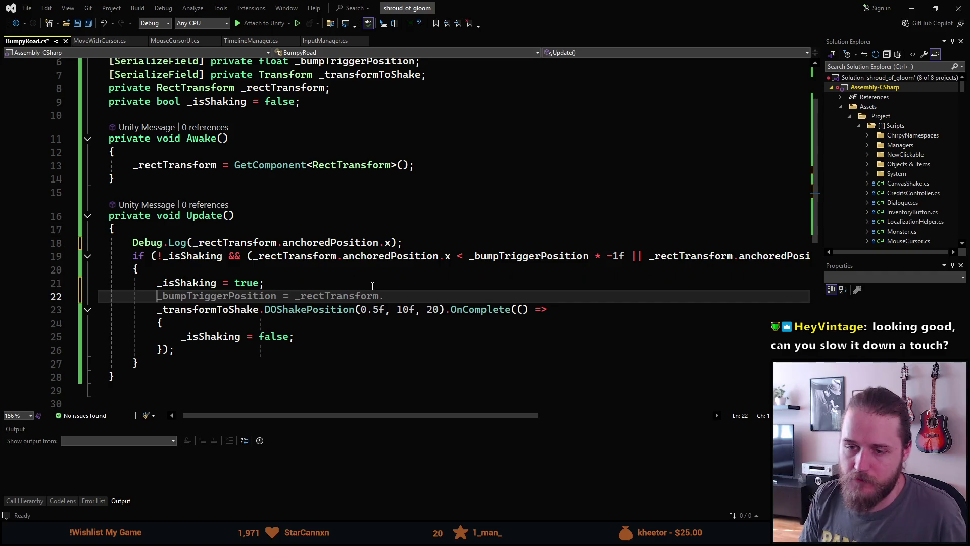
text(float duration = Ran)
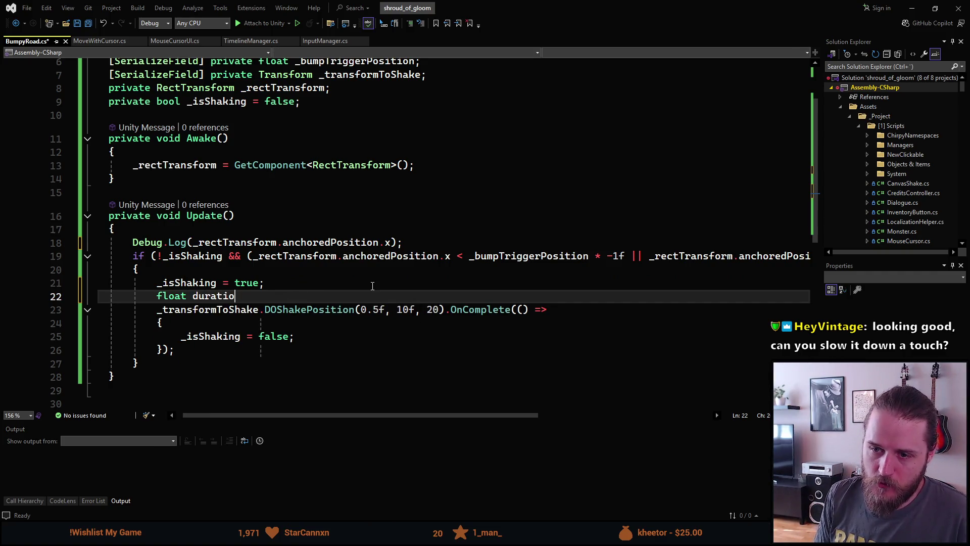
key(Tab)
text(.Range(0.25)
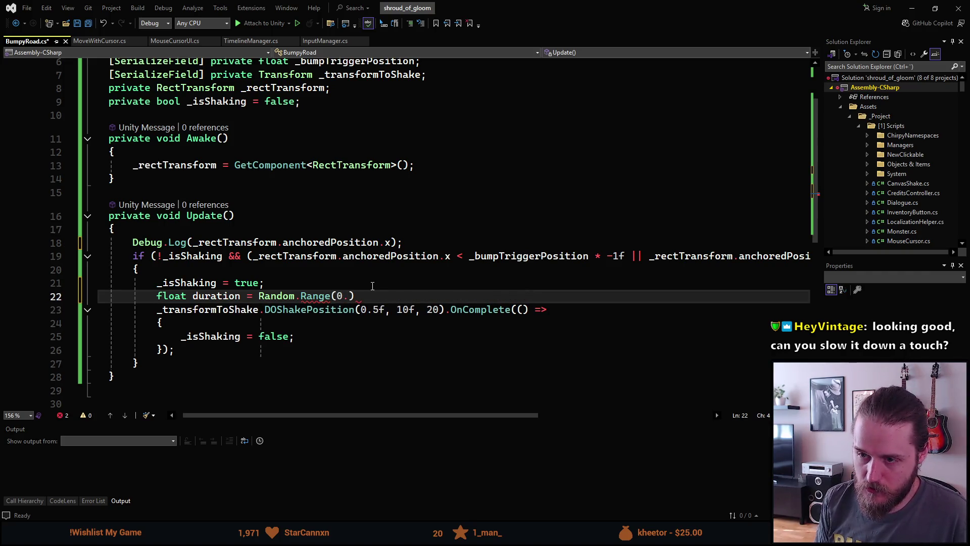
text(f, )
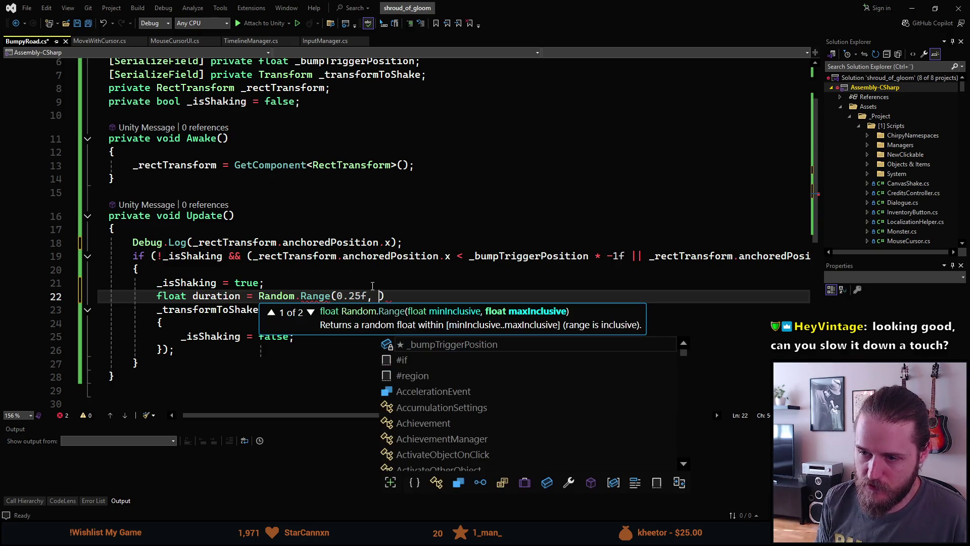
text(0.8f))
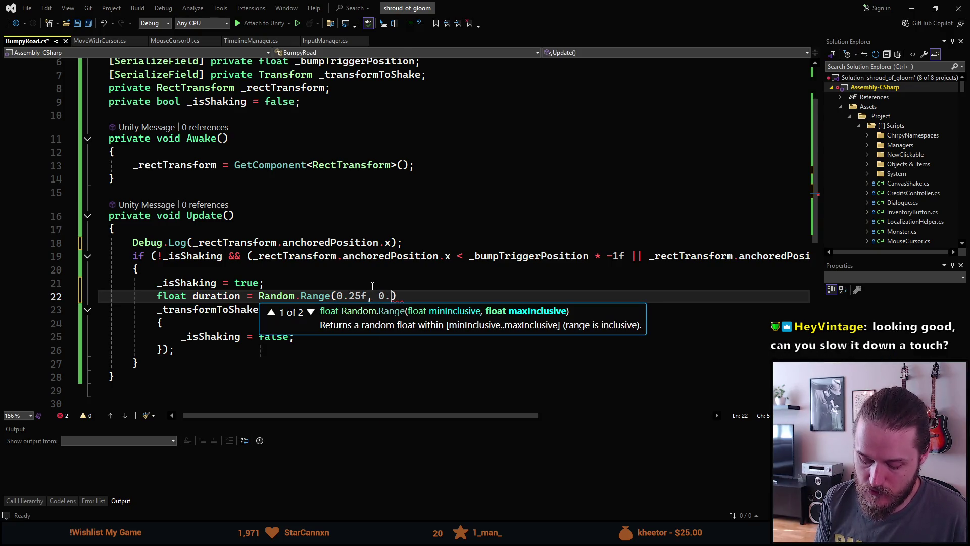
text(;)
Step: Change the shake call to DOShakePosition(duration, 3f, 7) and save BumpyRoad.cs for Unity
key(Down)
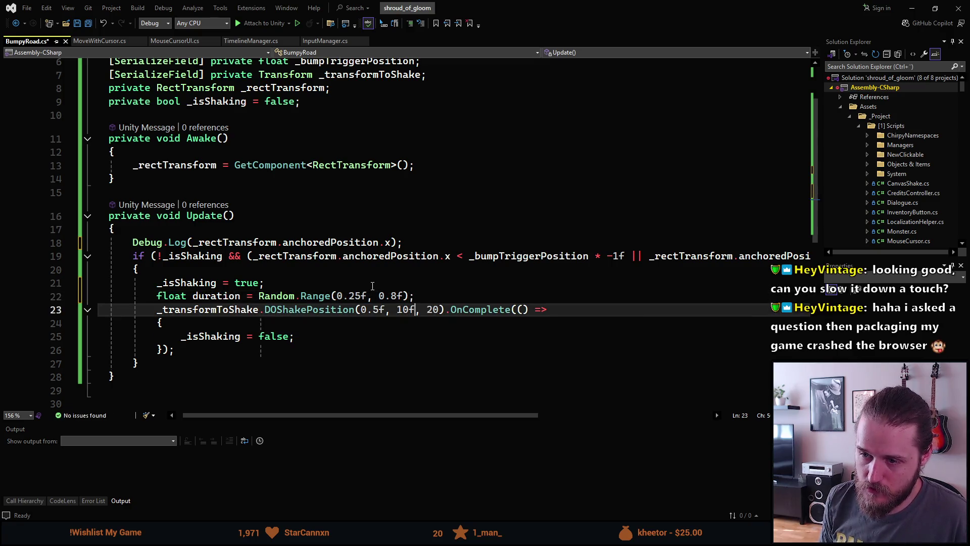
key(BackSpace)
key(BackSpace)
key(BackSpace)
text(d)
key(Tab)
key(Right)
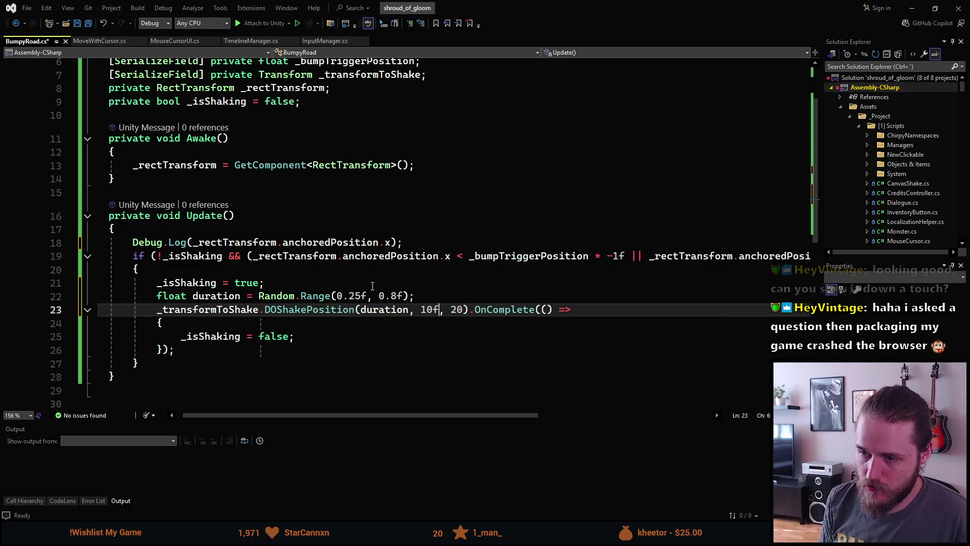
key(BackSpace)
key(BackSpace)
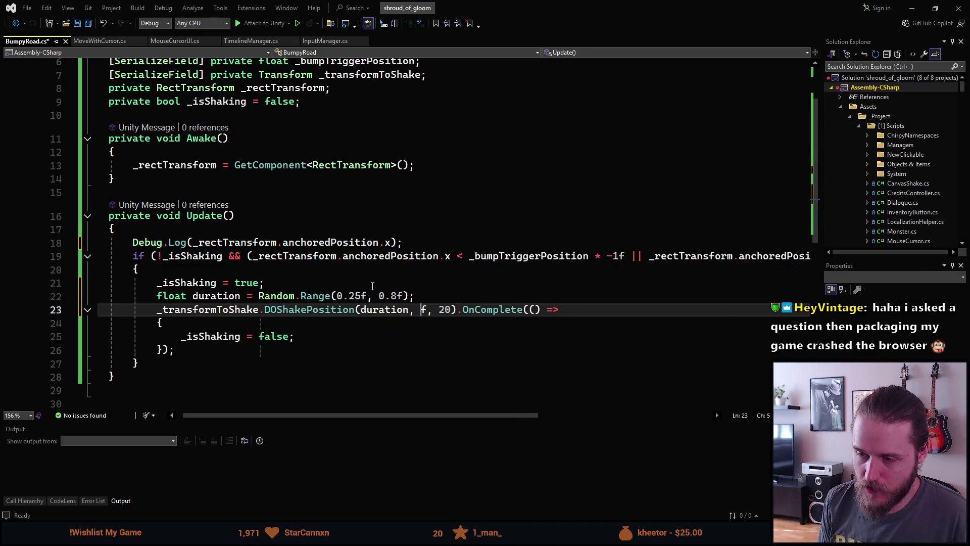
text(3)
key(Right)
key(Right)
key(Right)
key(Delete)
key(Delete)
text(7)
key(ctrl+s)
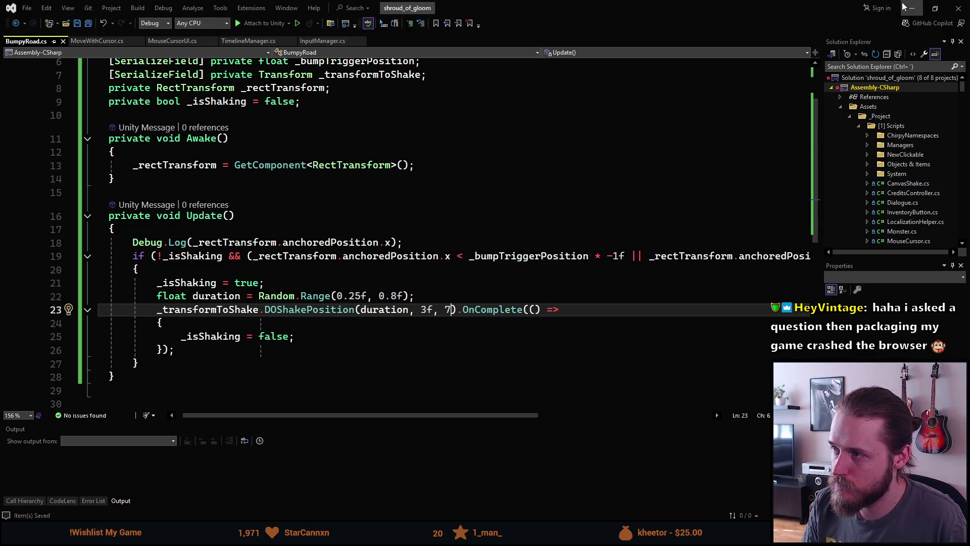
key(alt+Tab)
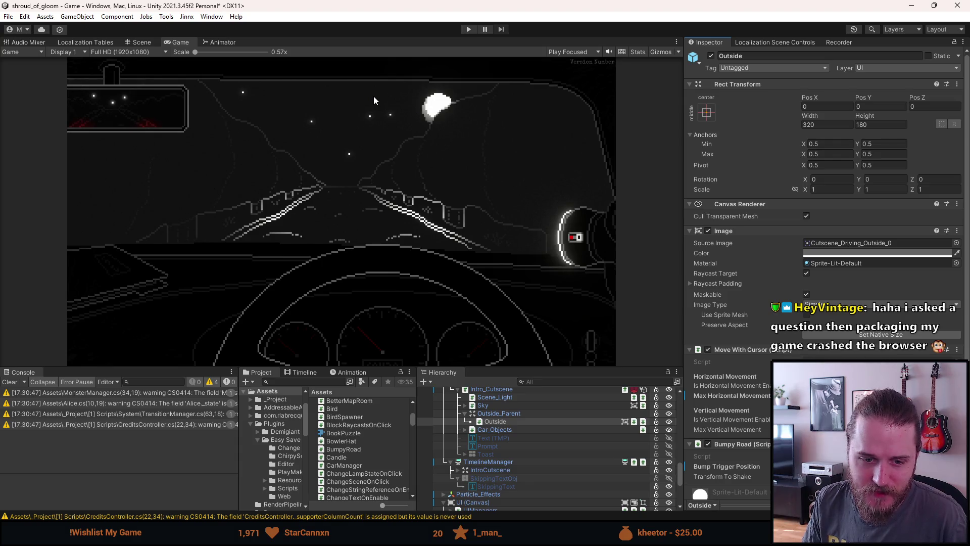
Step: Play-test the cutscene's random-length bump shakes, pause with Escape, then stop Play mode
click(466, 29)
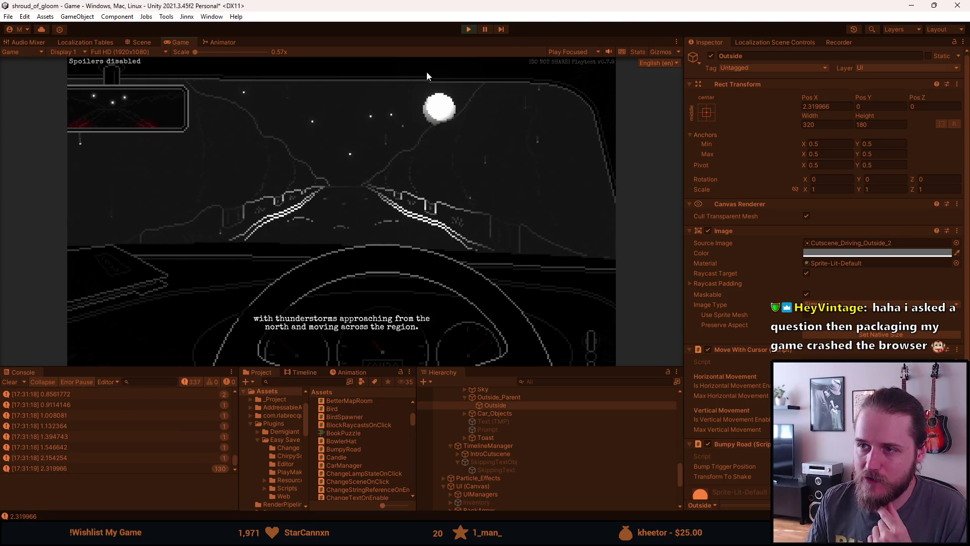
key(Escape)
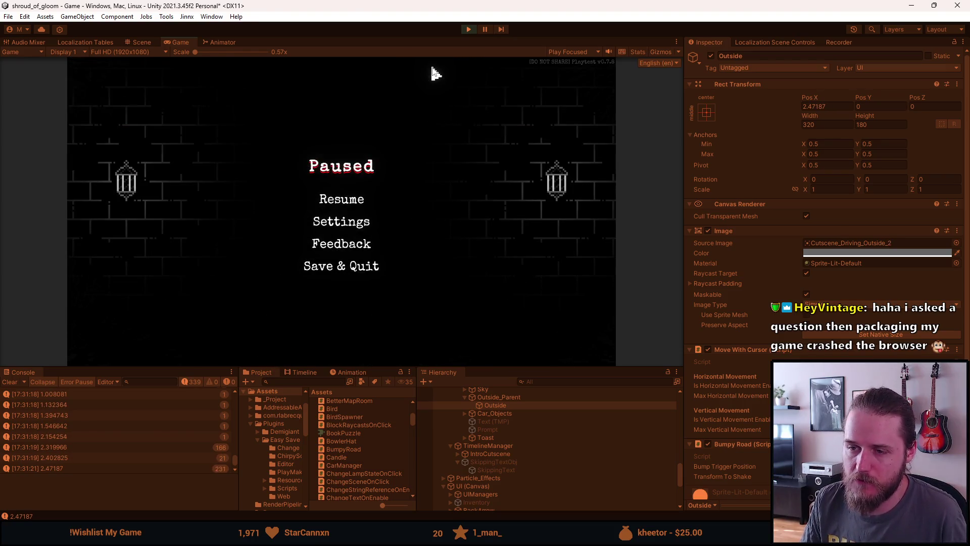
click(471, 29)
key(Escape)
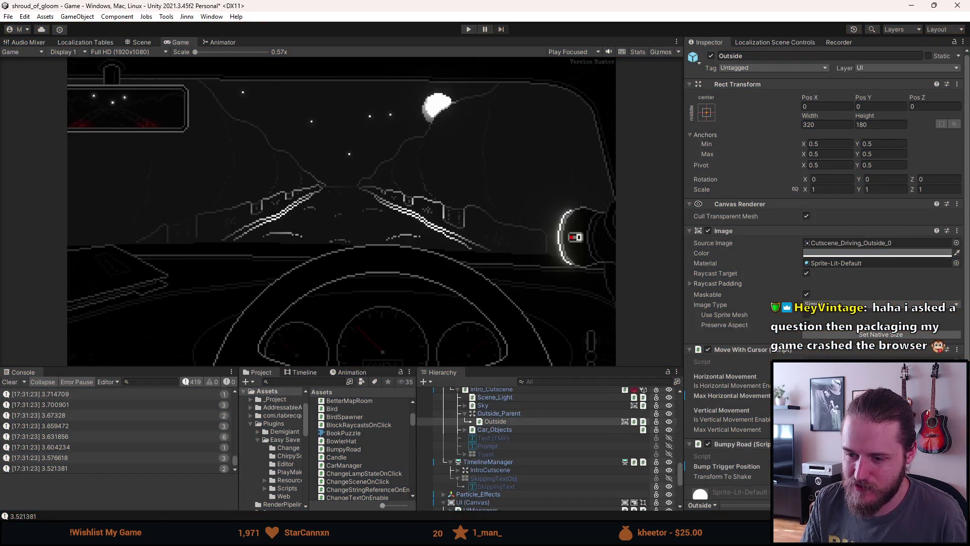
key(alt+Tab)
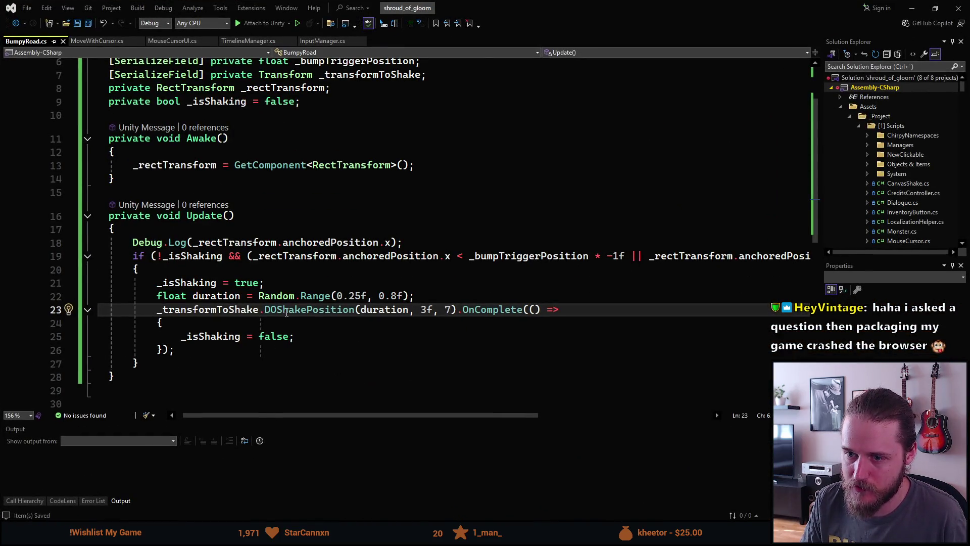
Step: Change the shake to DOShakePosition(duration, 1f, 15), save, and let Unity reload it
key(BackSpace)
text(15)
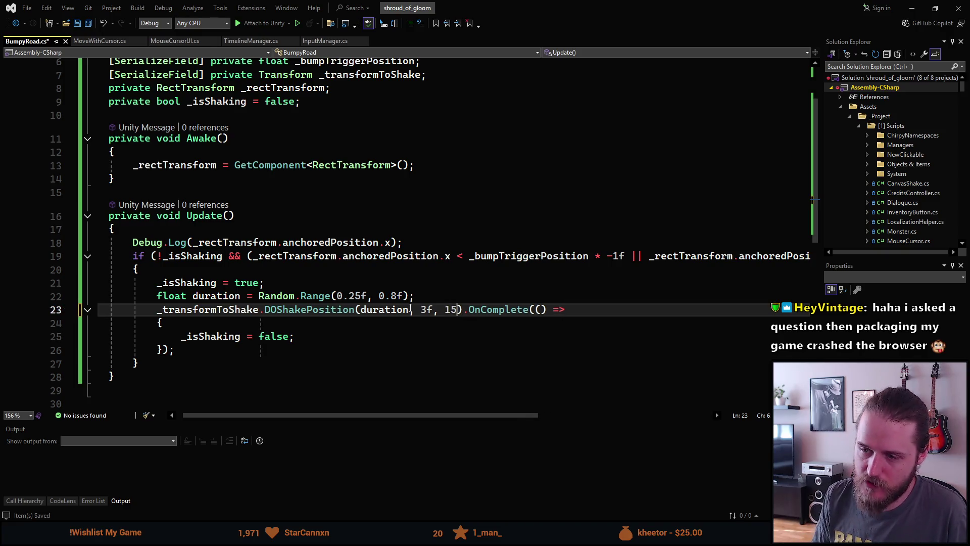
key(BackSpace)
text(1)
key(ctrl+s)
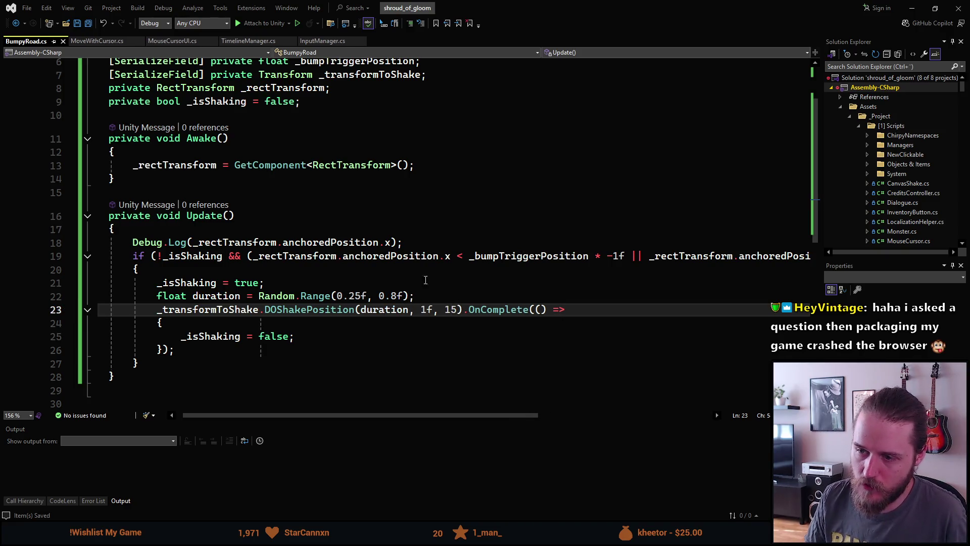
click(920, 5)
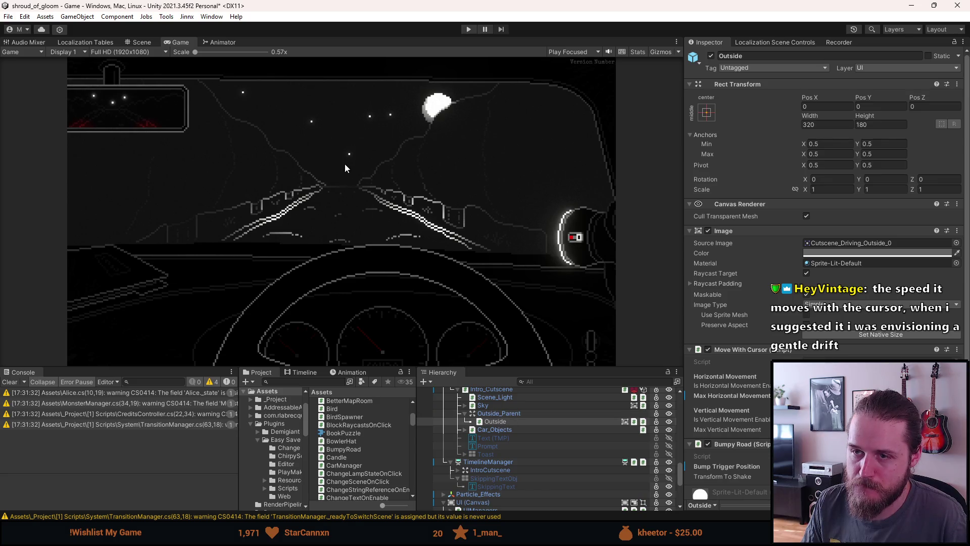
Step: Run the intro drive with the Game view maximized to judge the strength-1 shake, then stop
click(469, 29)
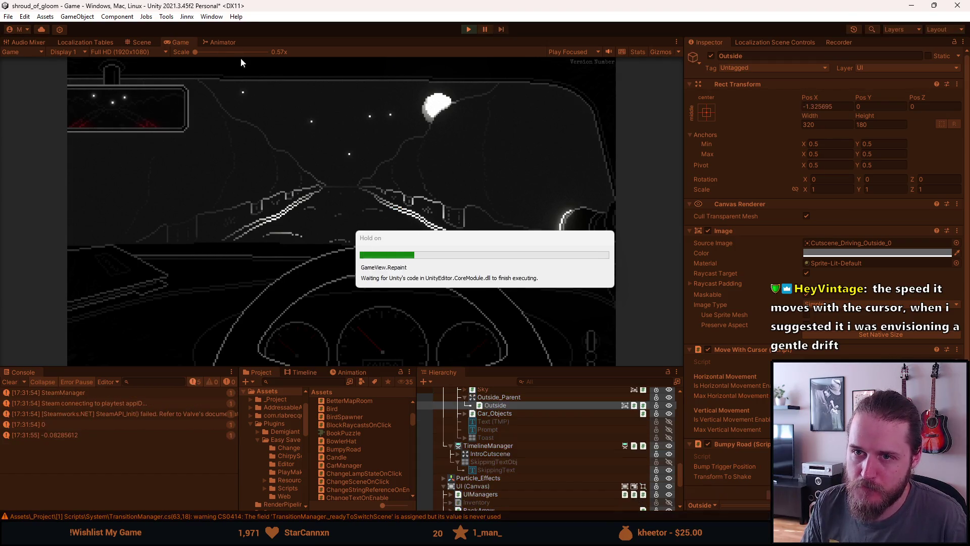
double_click(186, 39)
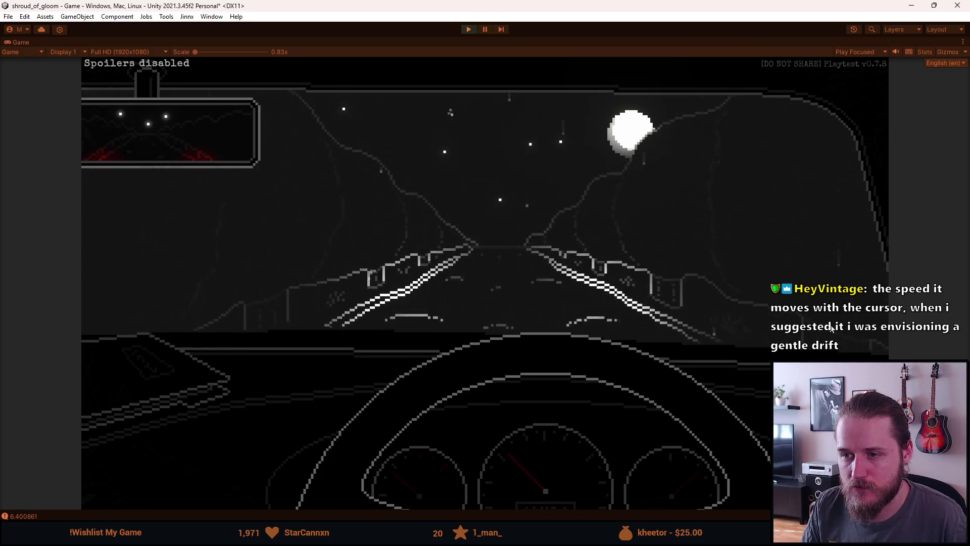
click(468, 29)
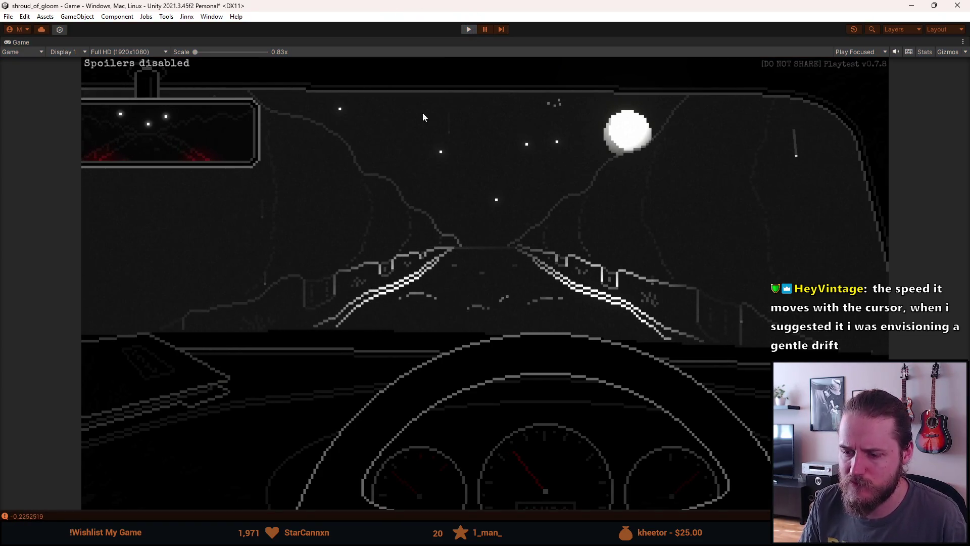
key(alt+Tab)
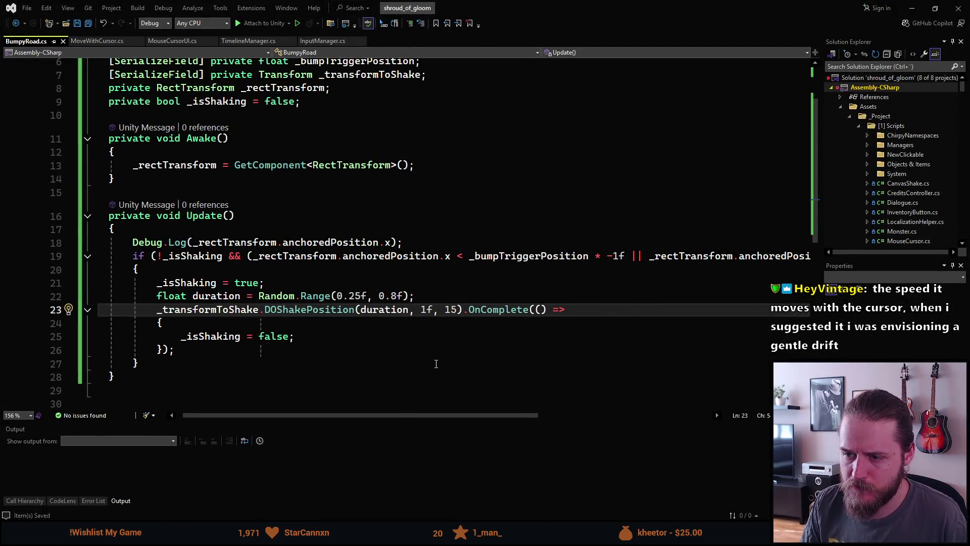
Step: Set the DOShakePosition strength to 0.5f and let Unity recompile the script
key(BackSpace)
text(0.5)
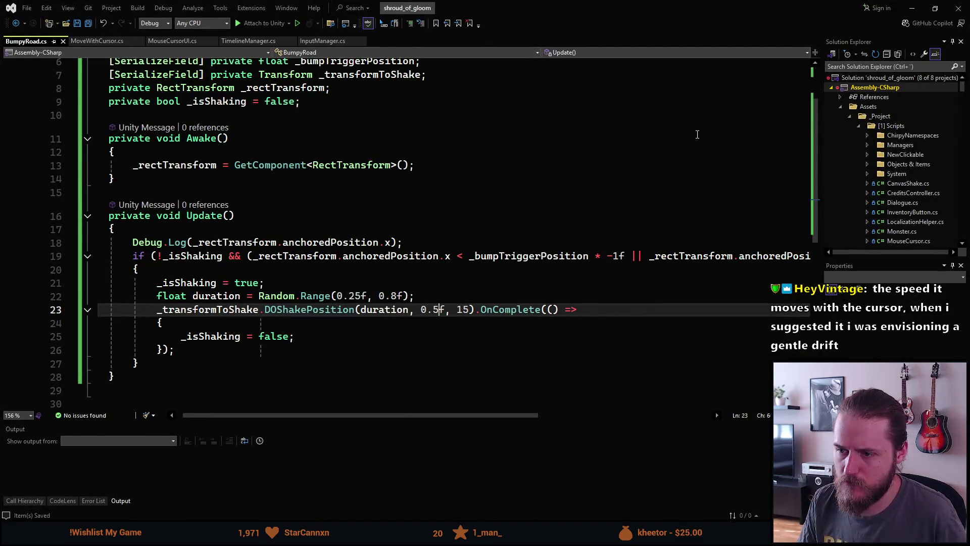
key(alt+Tab)
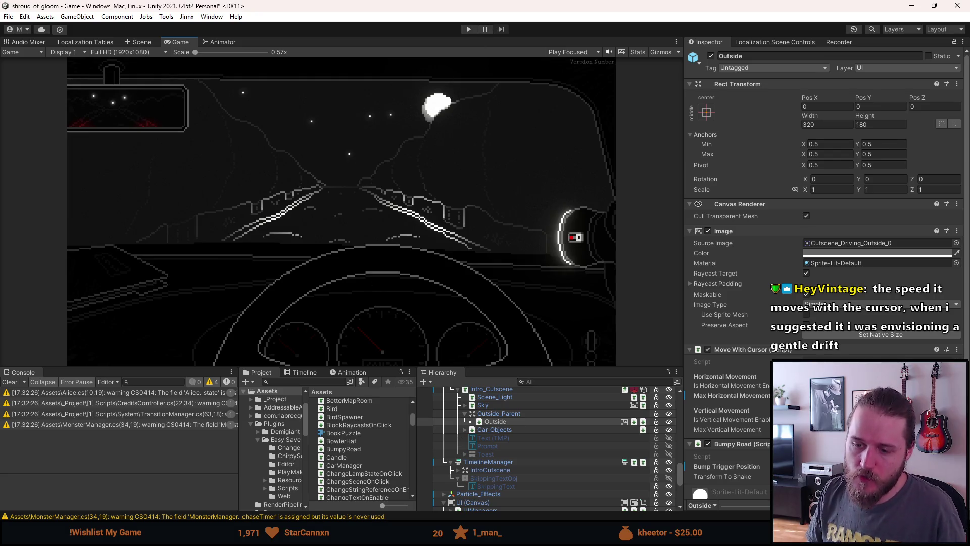
key(alt+Tab)
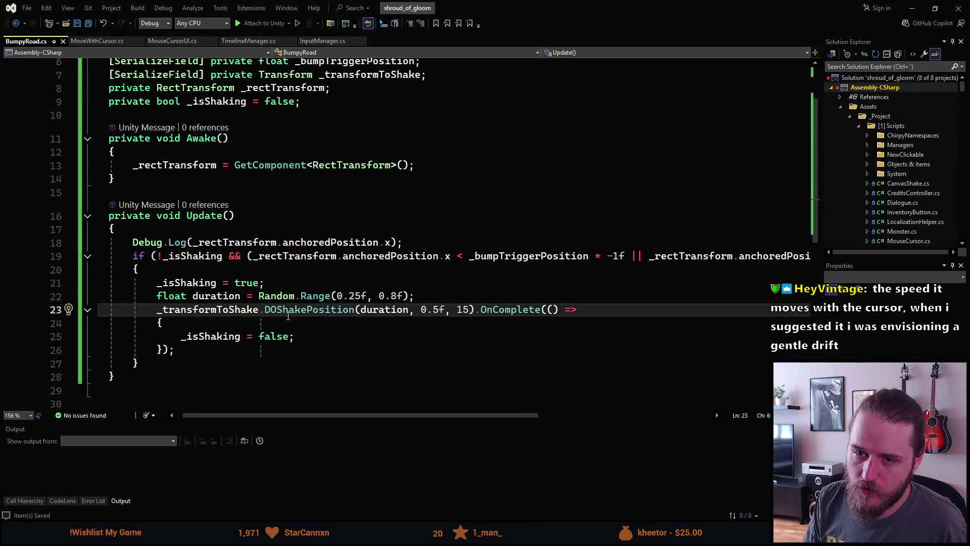
Step: Bring up the MoveWithCursor.cs script and scroll to the top of the class
click(106, 43)
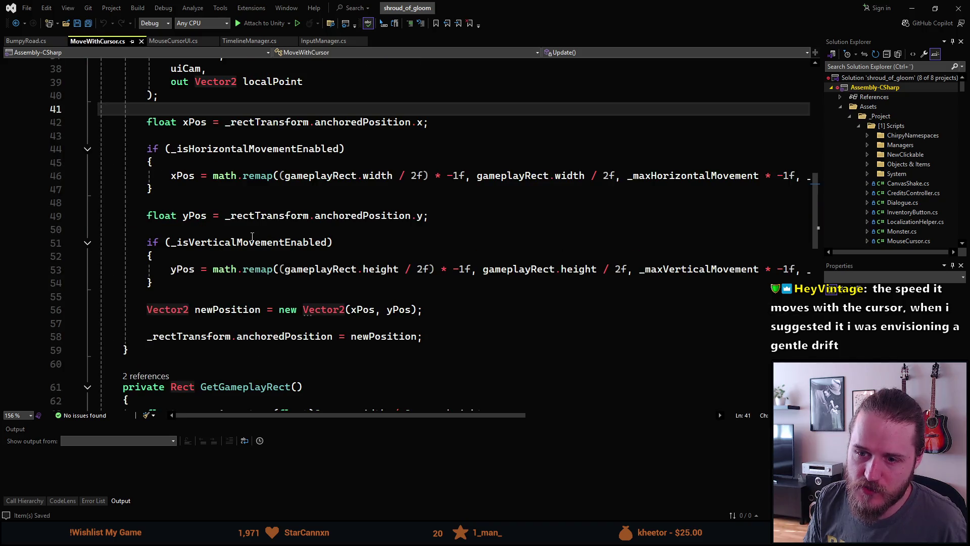
scroll(252, 236, down, 2)
scroll(253, 236, up, 3)
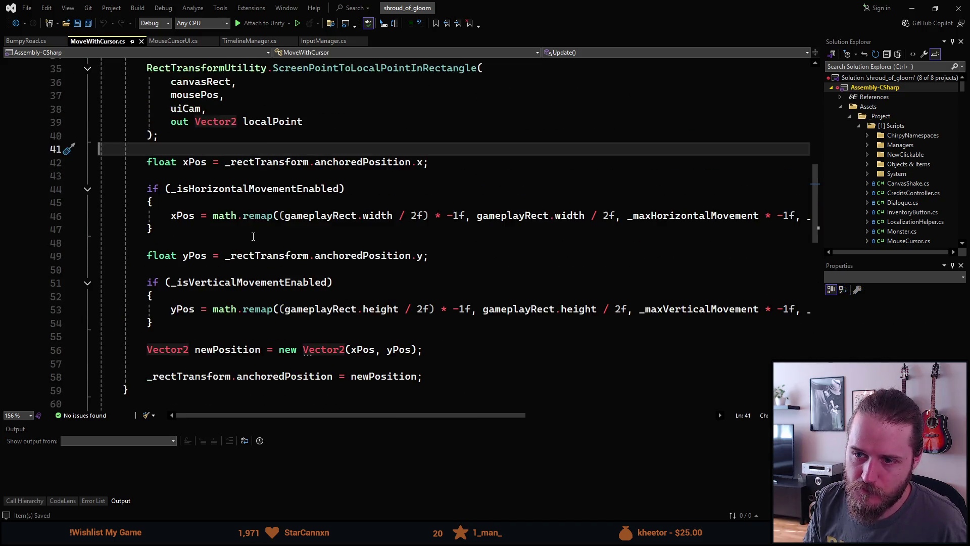
scroll(253, 237, up, 4)
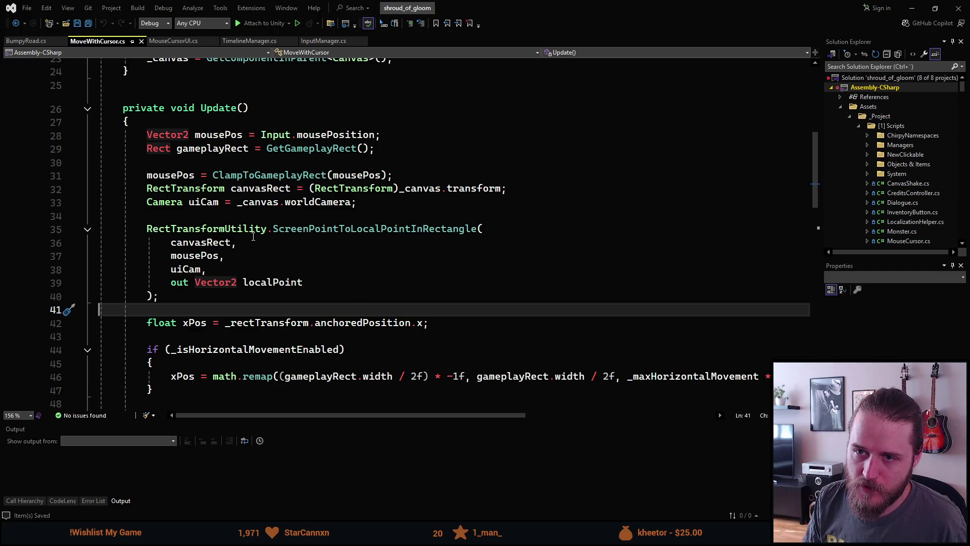
scroll(253, 236, down, 7)
scroll(252, 233, up, 8)
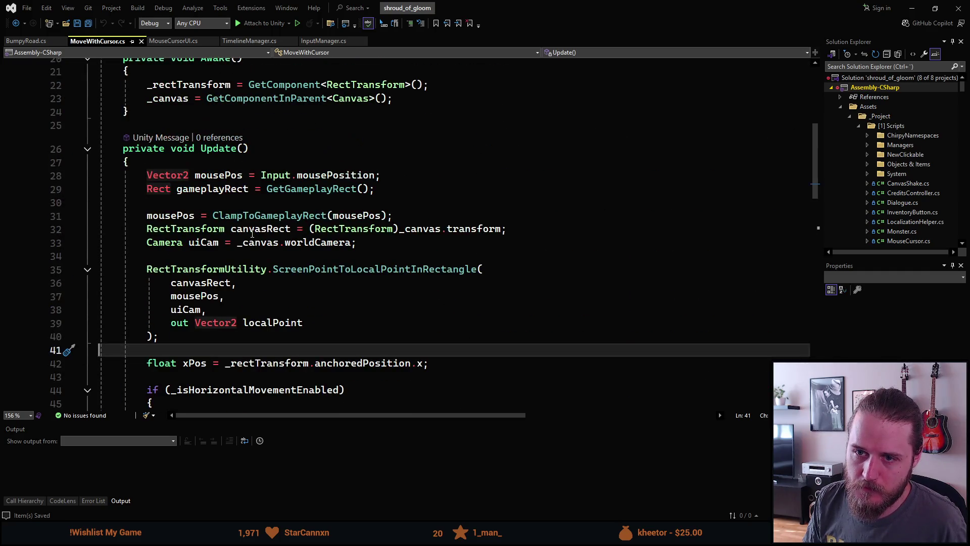
scroll(258, 213, up, 5)
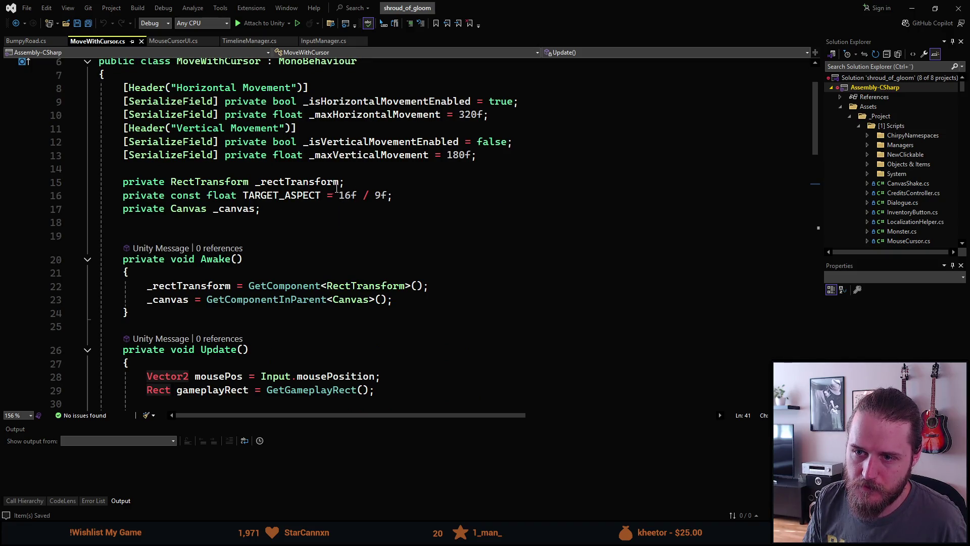
Step: Add a [SerializeField] private bool _moveTowards field via the sf snippet and save
click(267, 75)
key(Return)
text(sf)
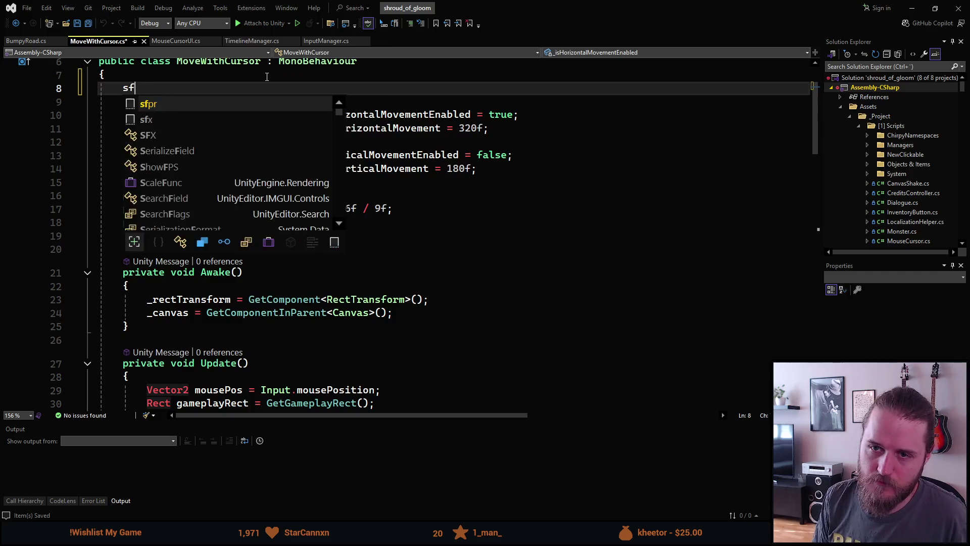
key(Tab)
text(bool)
key(Tab)
key(Tab)
text(moveTowa)
text(rds)
text(_)
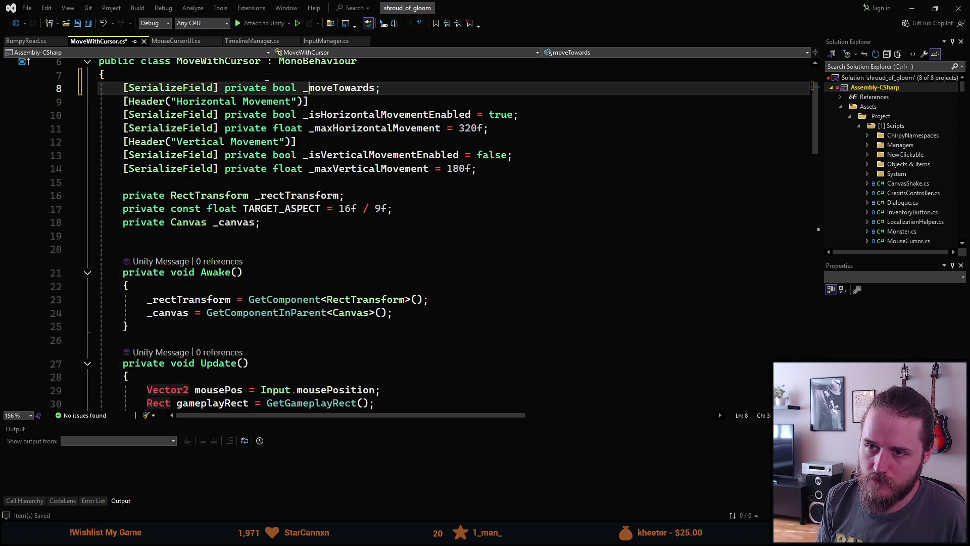
key(ctrl+s)
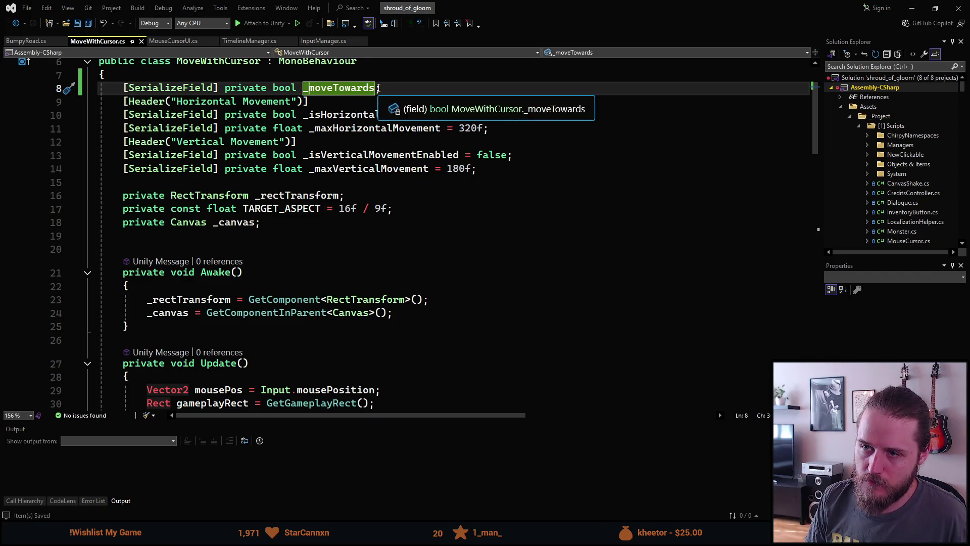
Step: Scroll down to the position-update code and place the caret on blank line 58
scroll(342, 275, down, 4)
scroll(342, 275, down, 8)
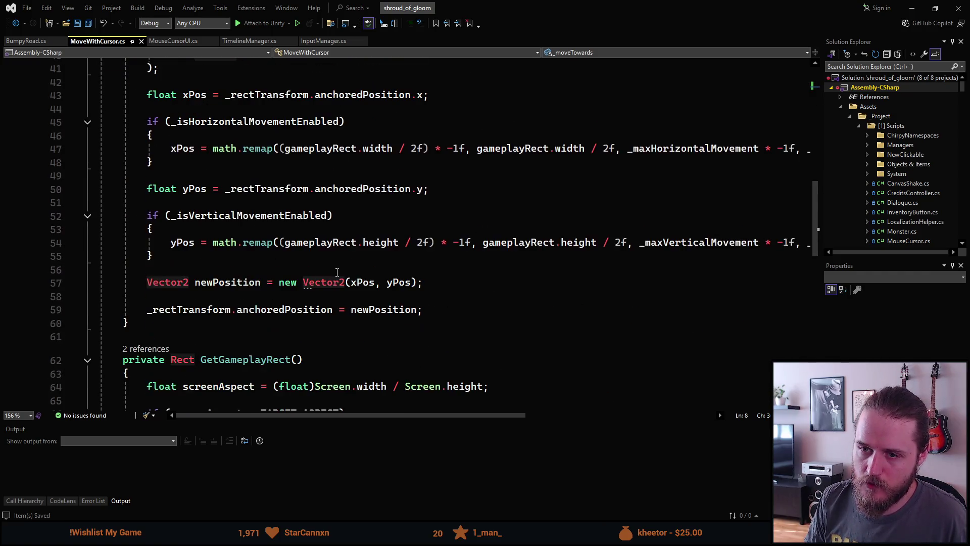
scroll(337, 273, down, 4)
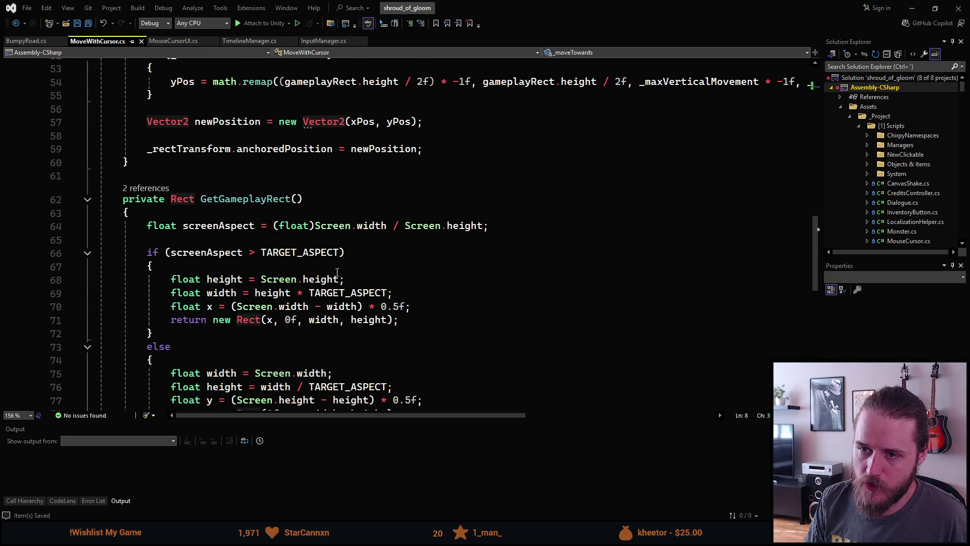
scroll(337, 271, down, 1)
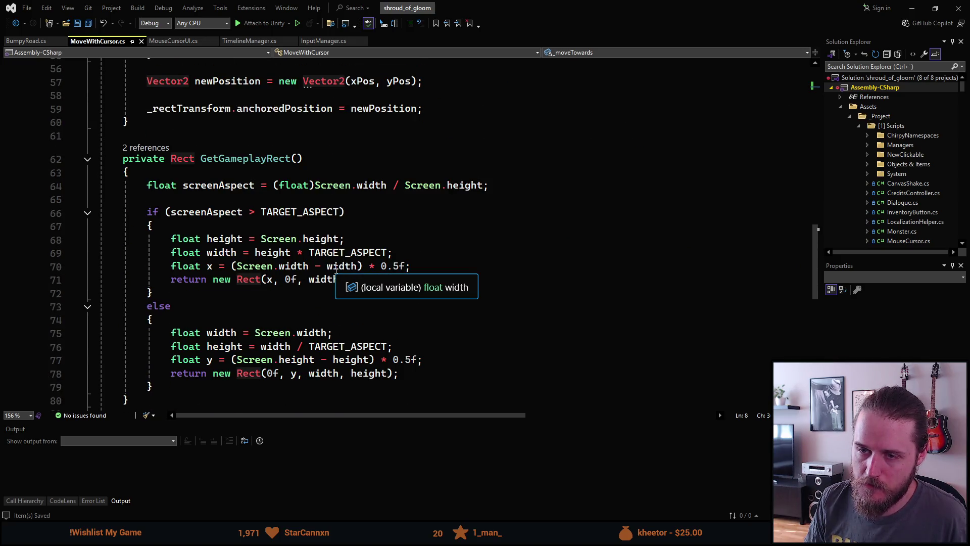
scroll(336, 269, down, 1)
scroll(335, 268, up, 7)
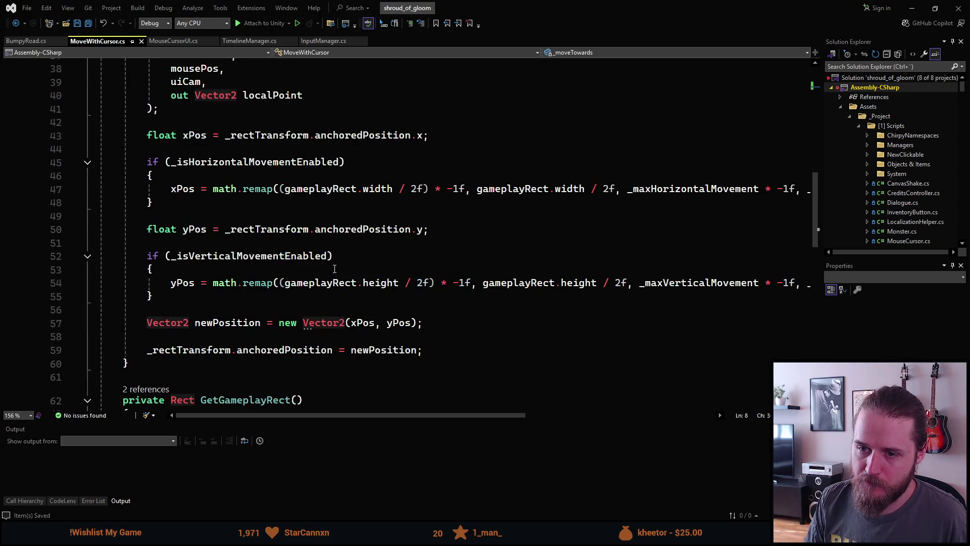
scroll(336, 266, down, 1)
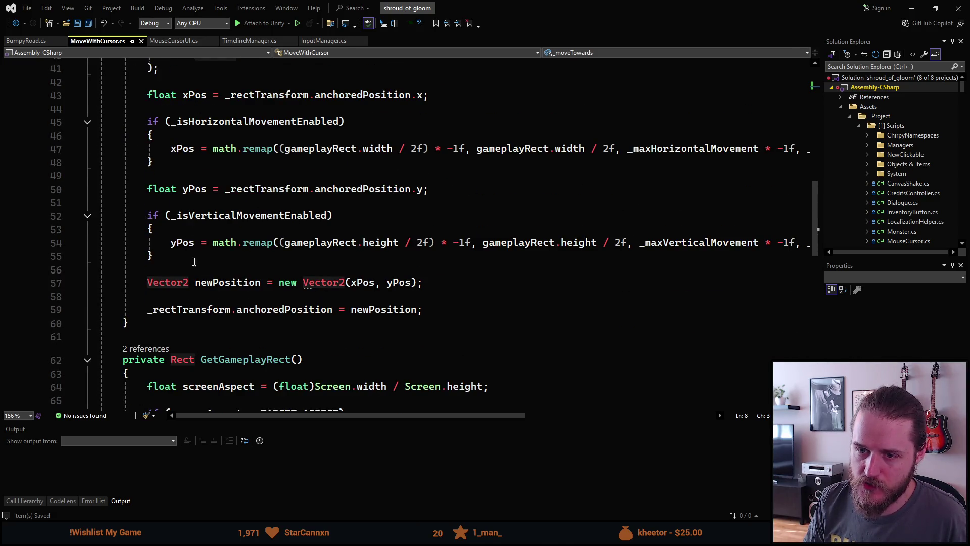
click(158, 301)
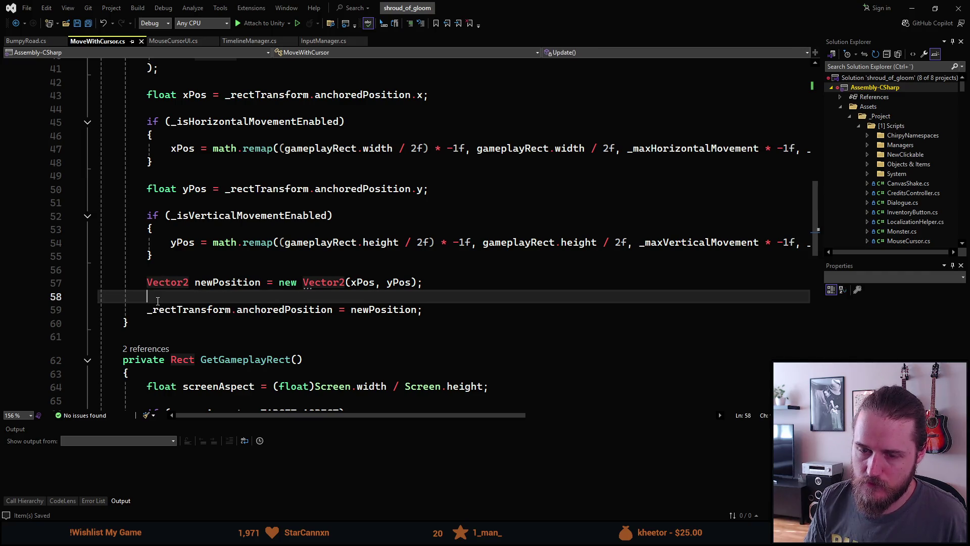
Step: Insert a Vector2.MoveTowards call starting from _rectTransform.anchoredPosition
key(BackSpace)
key(Up)
key(Return)
key(Return)
key(Up)
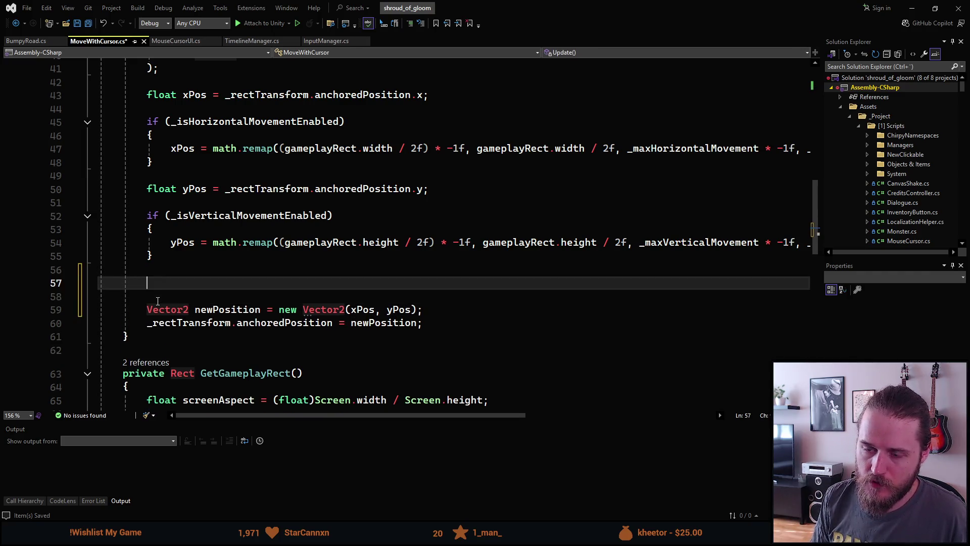
text(Vector)
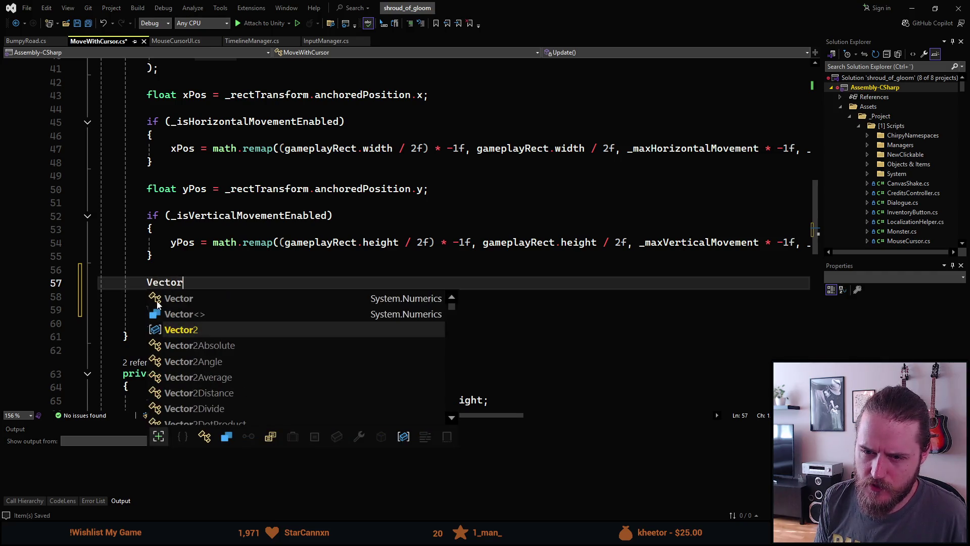
text(2.MoveTowards)
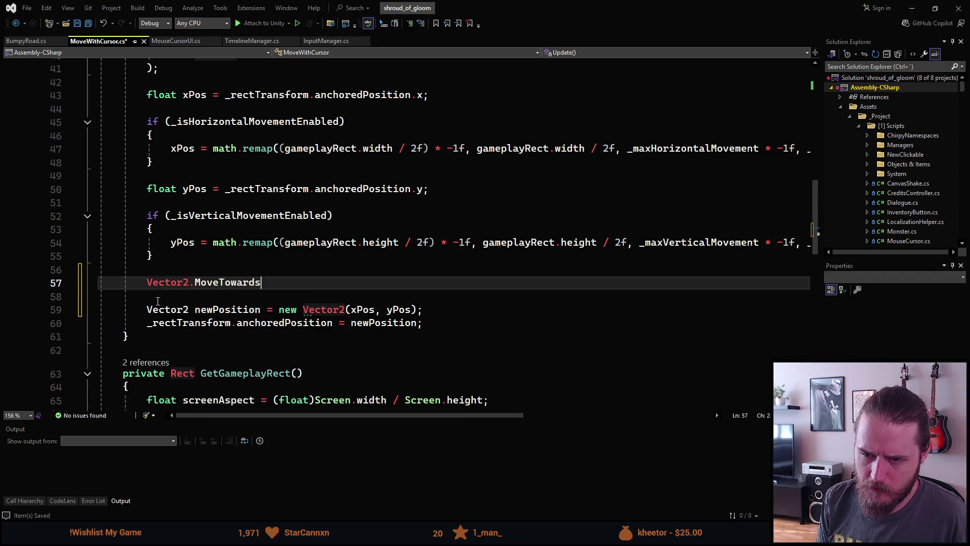
text(();)
key(Left)
text(,)
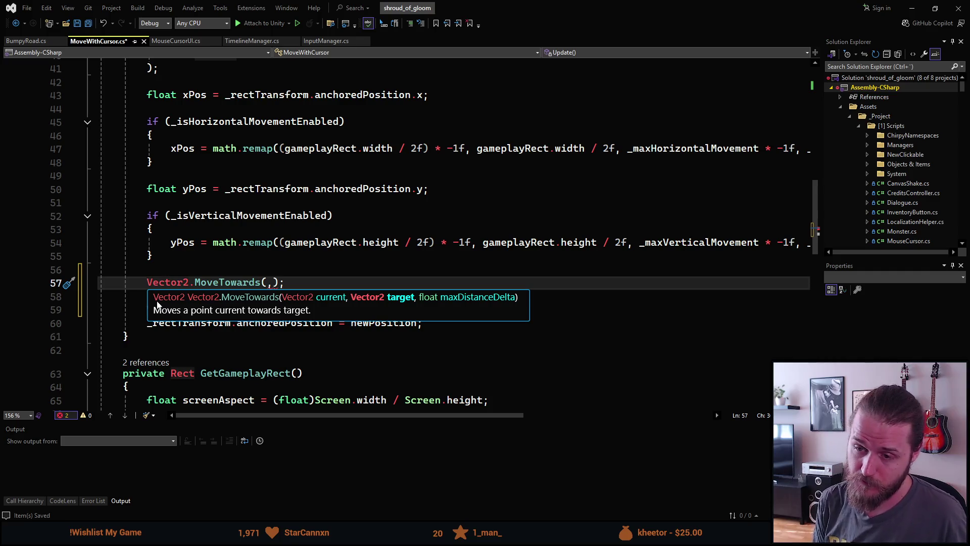
text(_rectTransform.anchoredPosition)
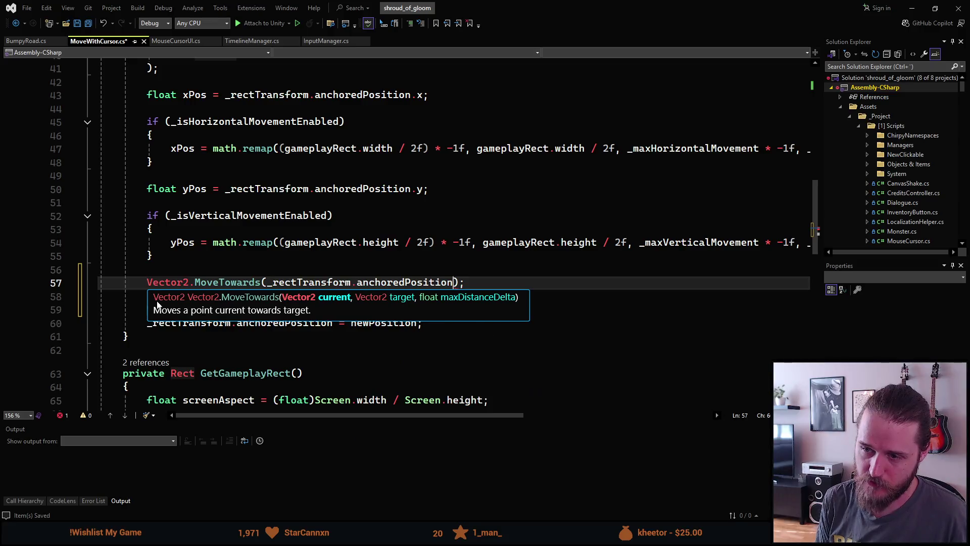
Step: Move the MoveTowards line below the newPosition declaration and pass newPosition as its target
key(Right)
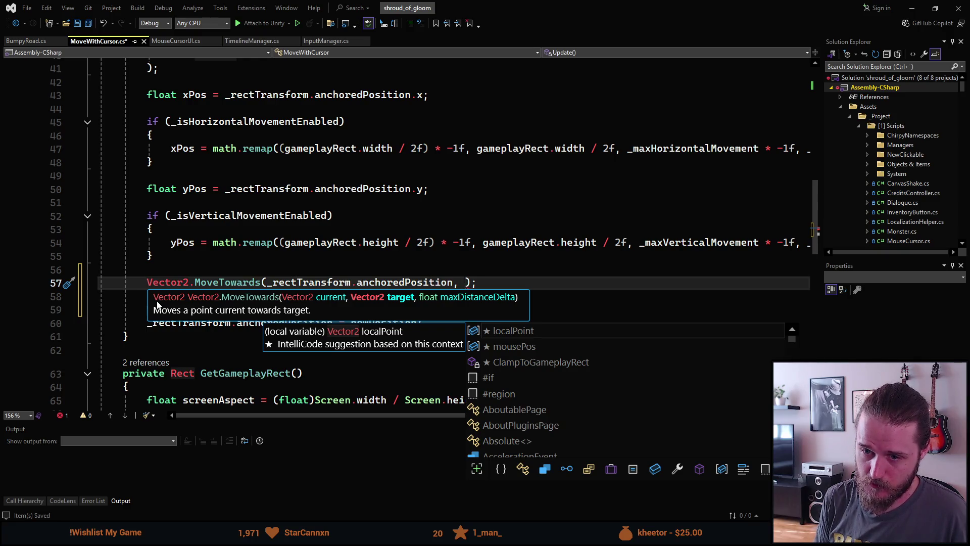
key(alt+Down)
key(alt+Down)
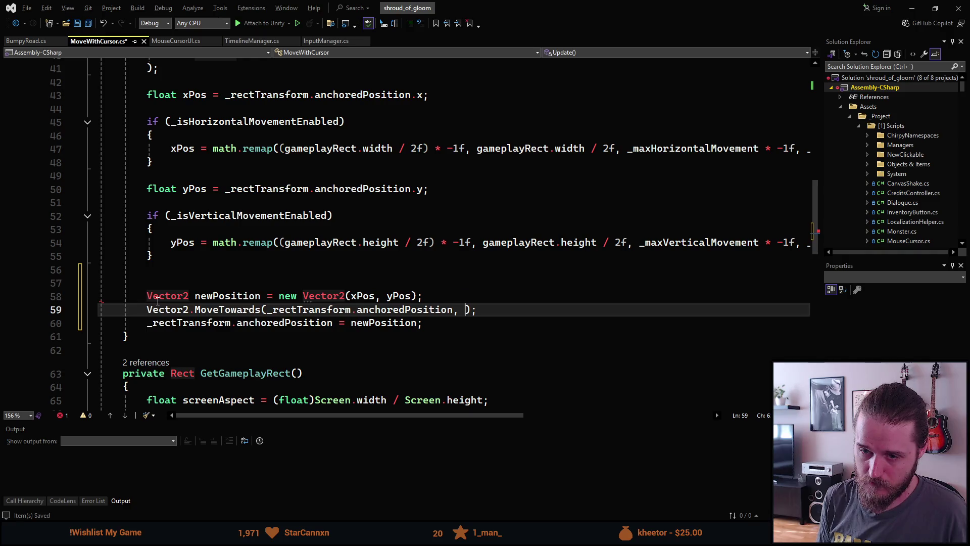
text(newPosition)
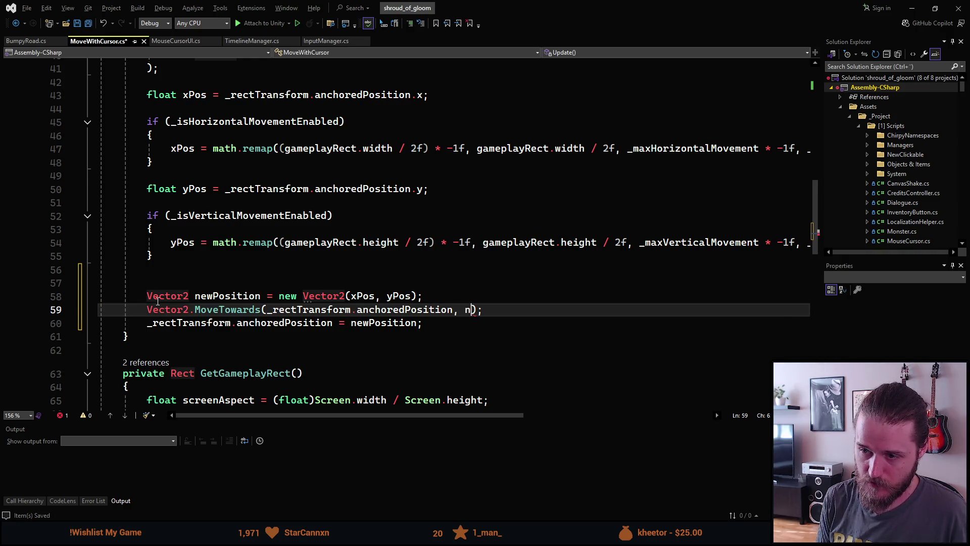
text(,)
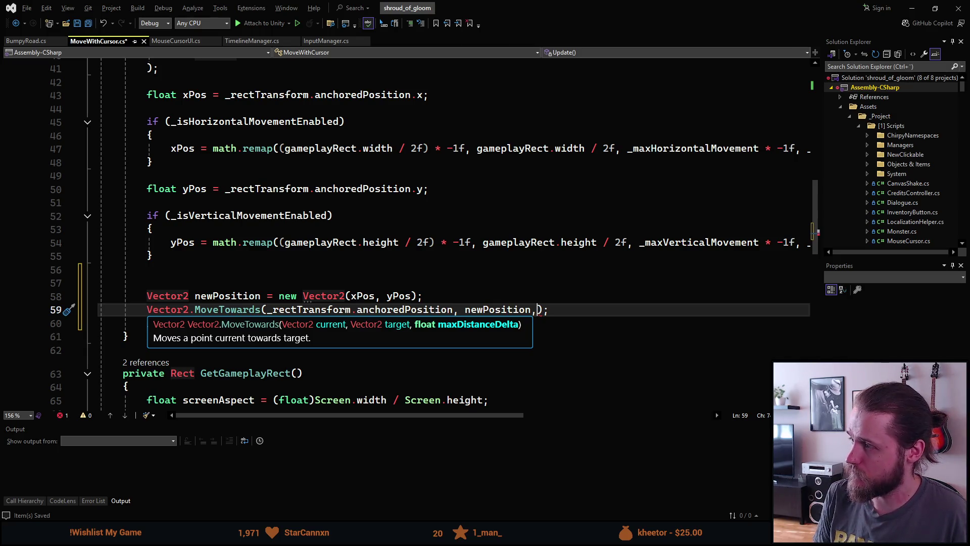
key(Escape)
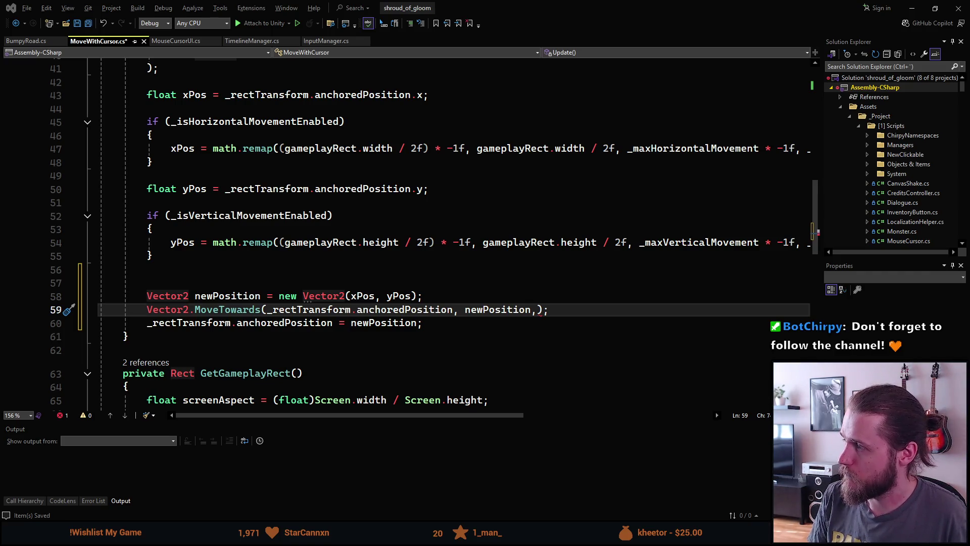
key(alt+Tab)
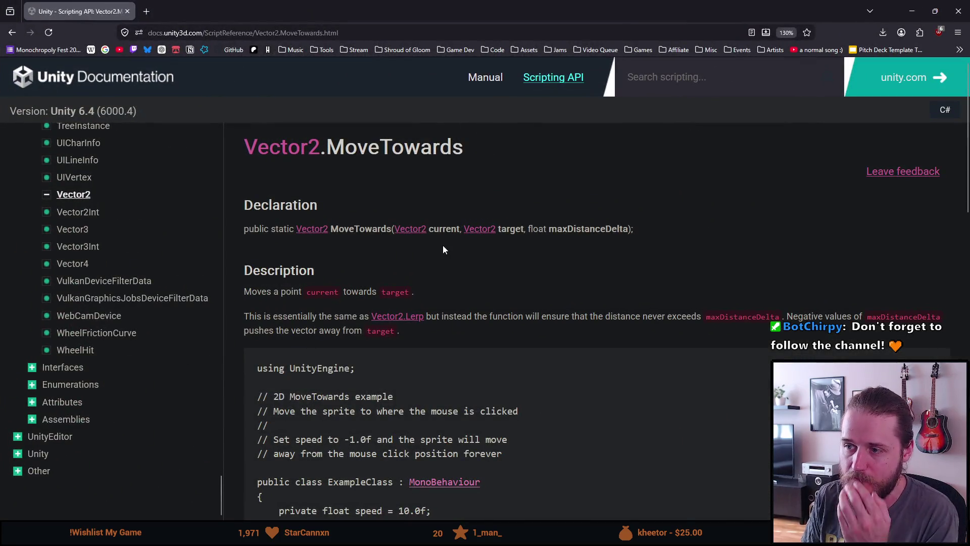
Step: Finish reading the MoveTowards docs, then search 'mathf lerp' and open its scripting reference
scroll(405, 354, down, 1)
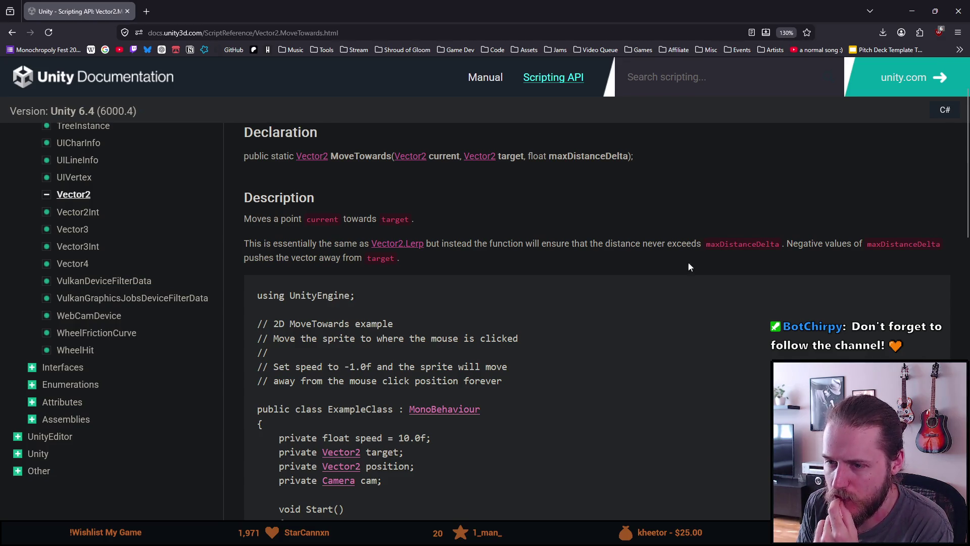
scroll(433, 362, down, 2)
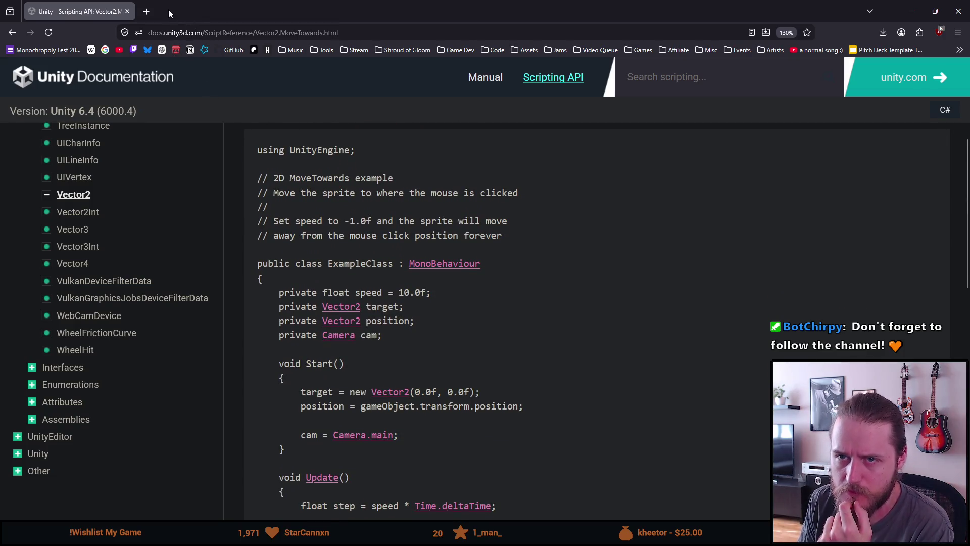
click(150, 11)
text(math)
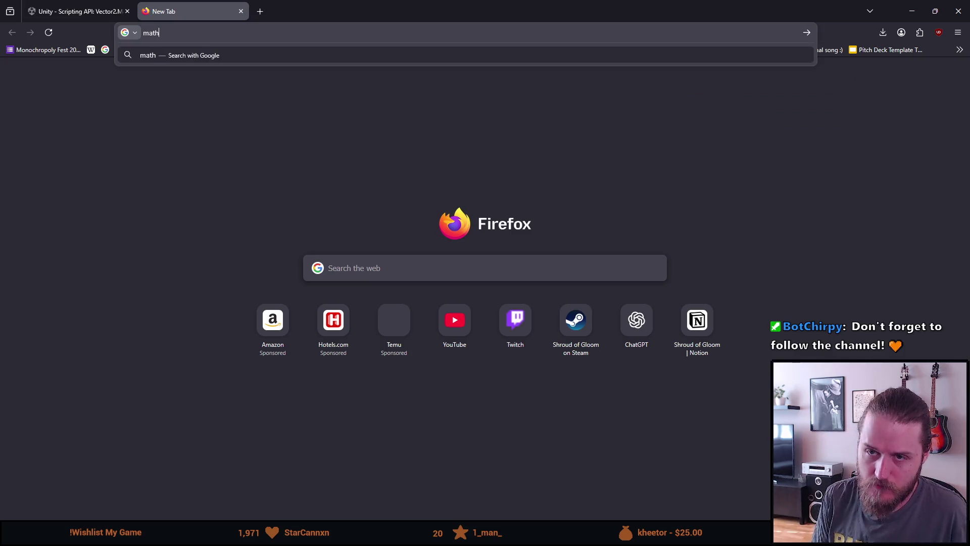
text(f lerp)
key(Return)
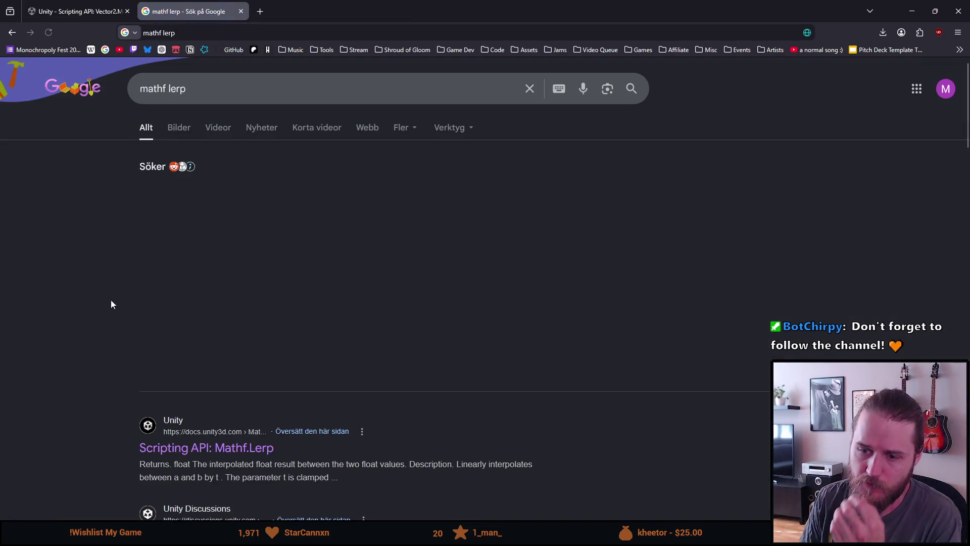
click(178, 448)
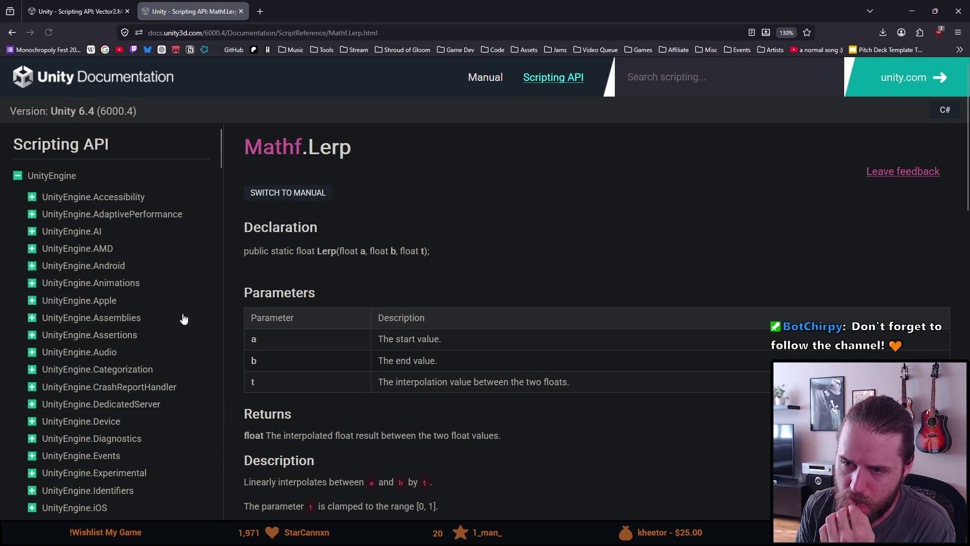
Step: Read through the Mathf.Lerp reference page, then close it
scroll(343, 294, down, 3)
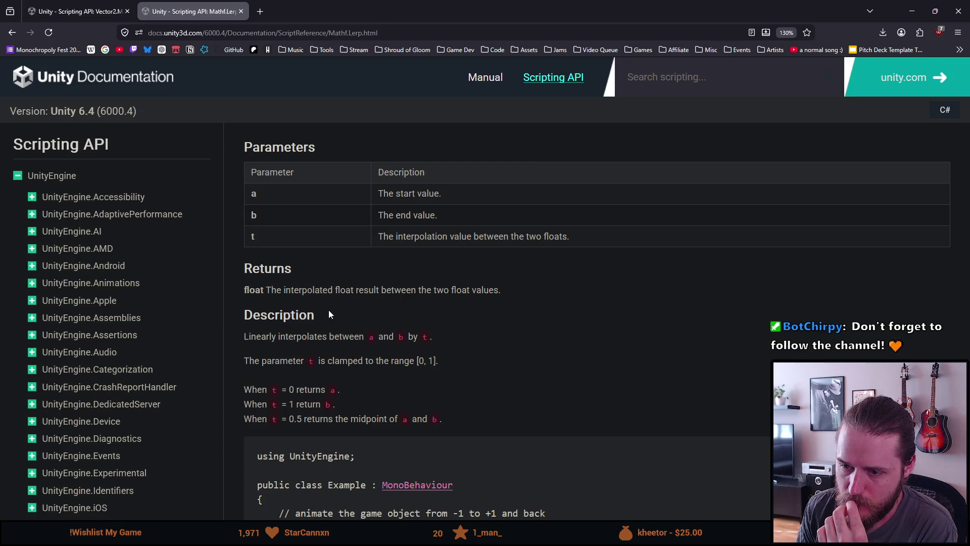
scroll(329, 310, down, 3)
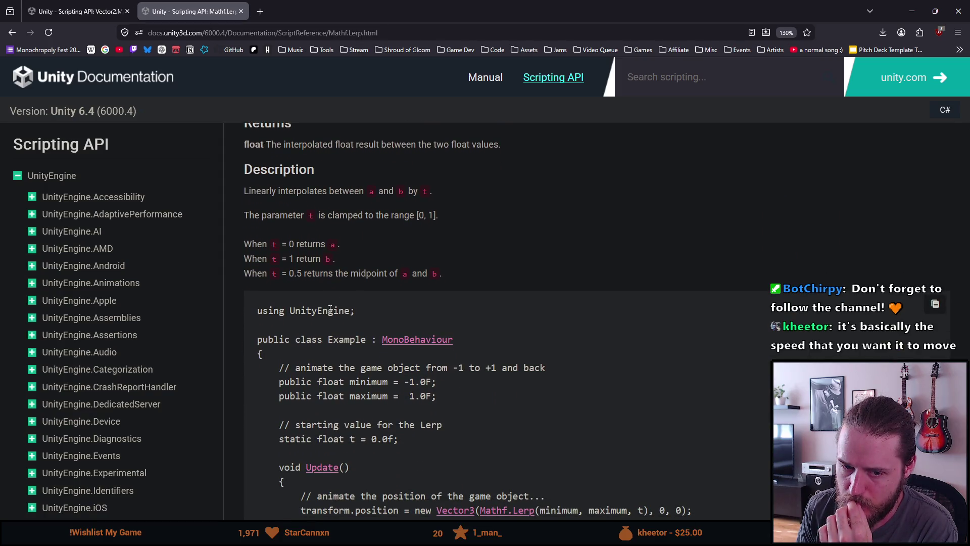
scroll(329, 308, up, 6)
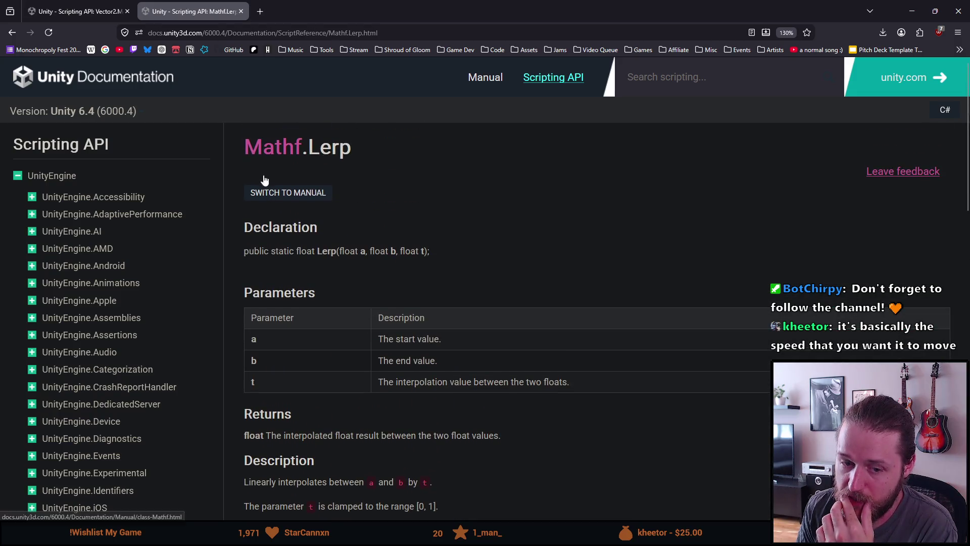
click(239, 11)
key(alt+Tab)
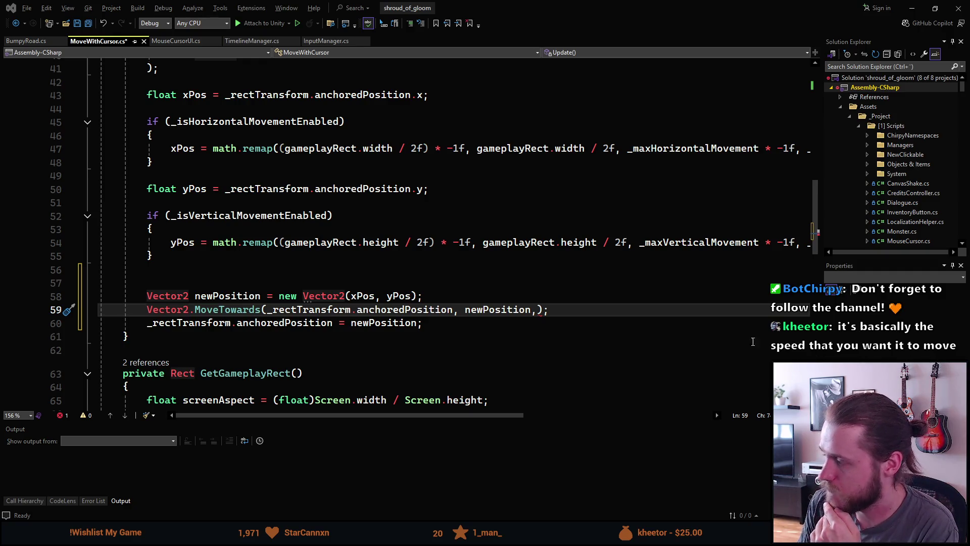
Step: Pass 10f as the MoveTowards step, save, and open a blank line after newPosition
text(10)
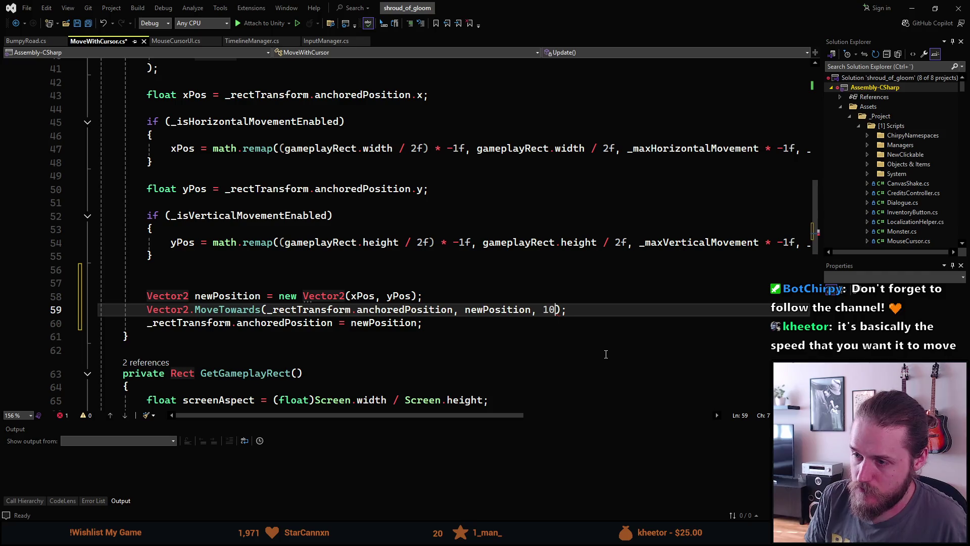
text(,)
text(f)
key(ctrl+s)
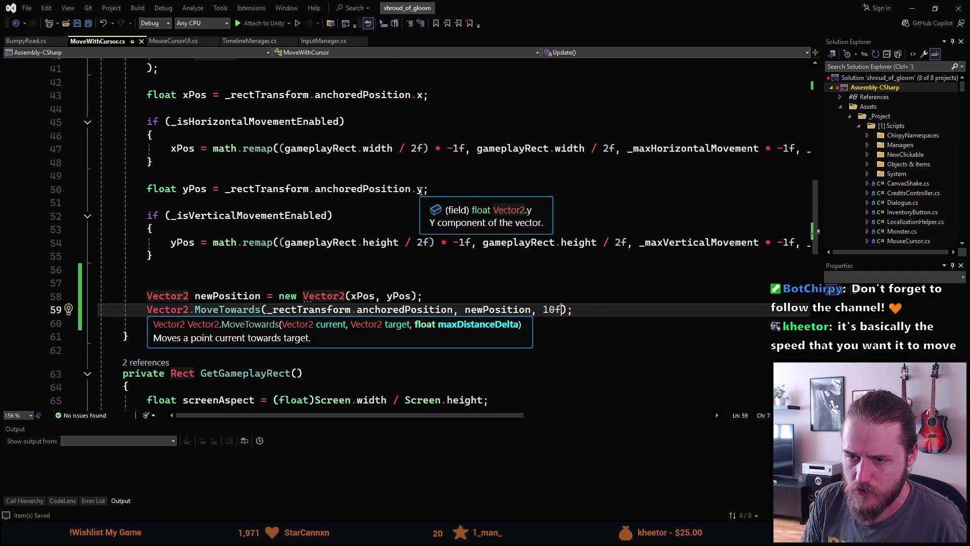
click(420, 190)
click(445, 300)
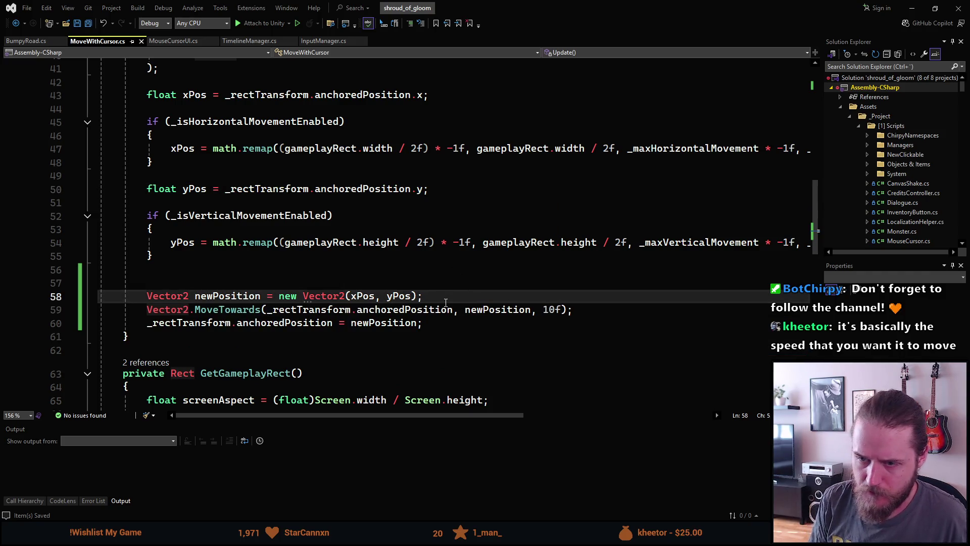
key(Down)
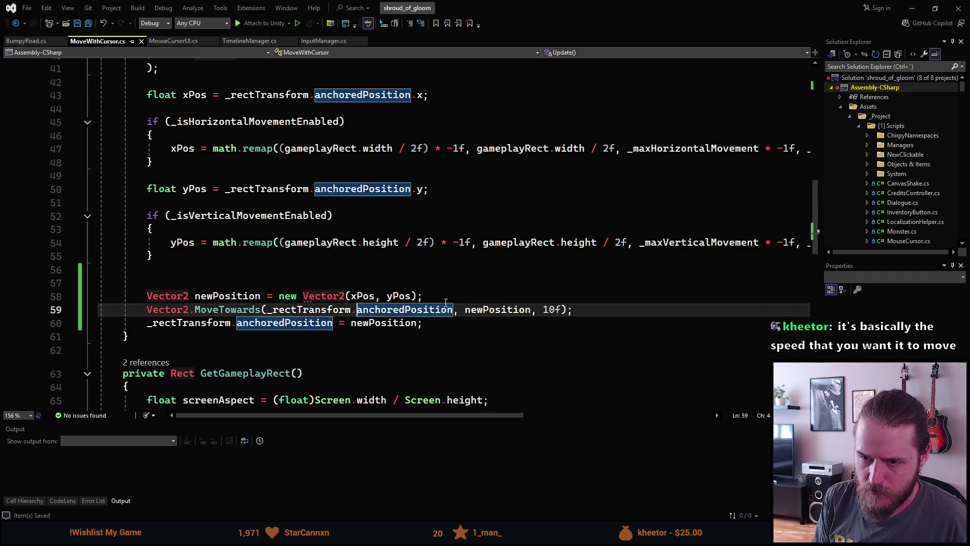
key(ctrl+minus)
key(ctrl+minus)
key(End)
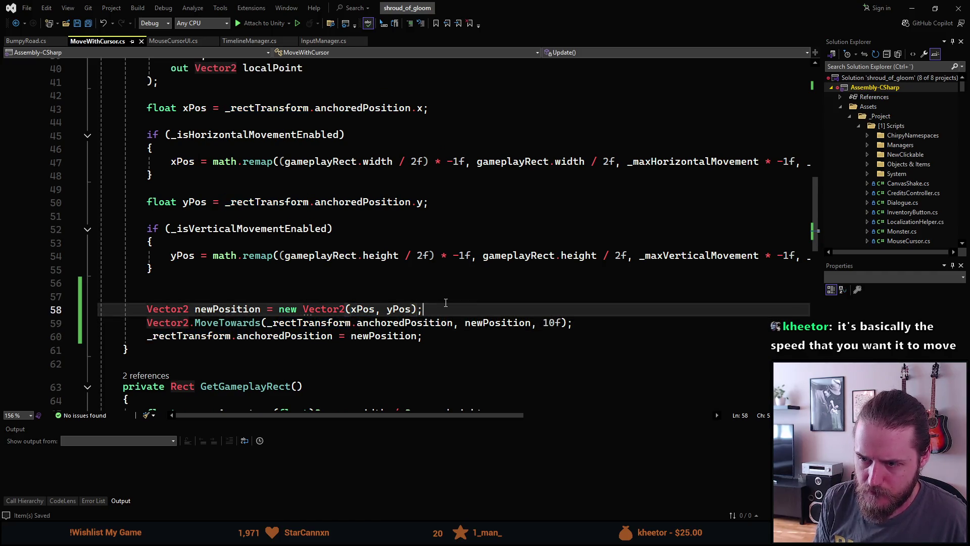
key(Return)
key(Return)
Step: Wrap the MoveTowards call inside an if (_moveTowards) { } block
text(if (_mov)
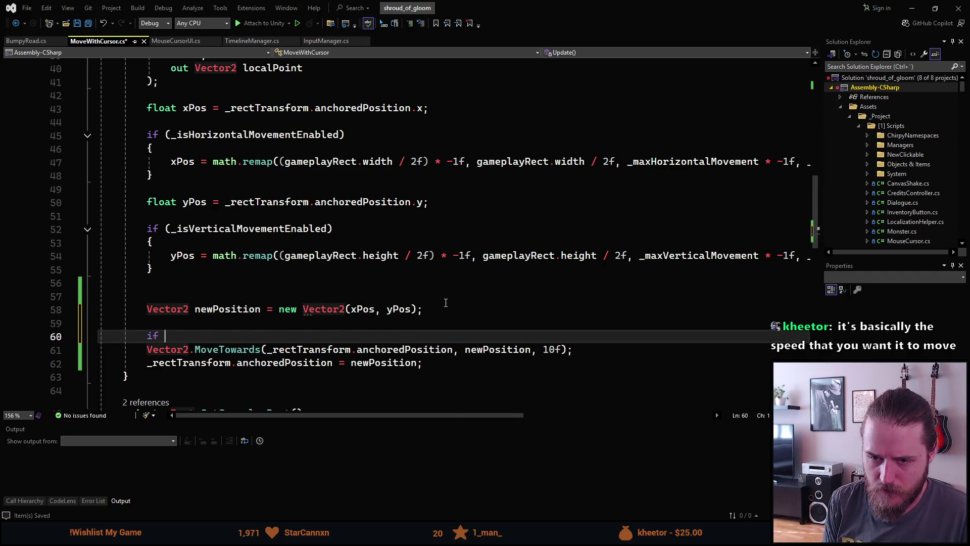
key(Tab)
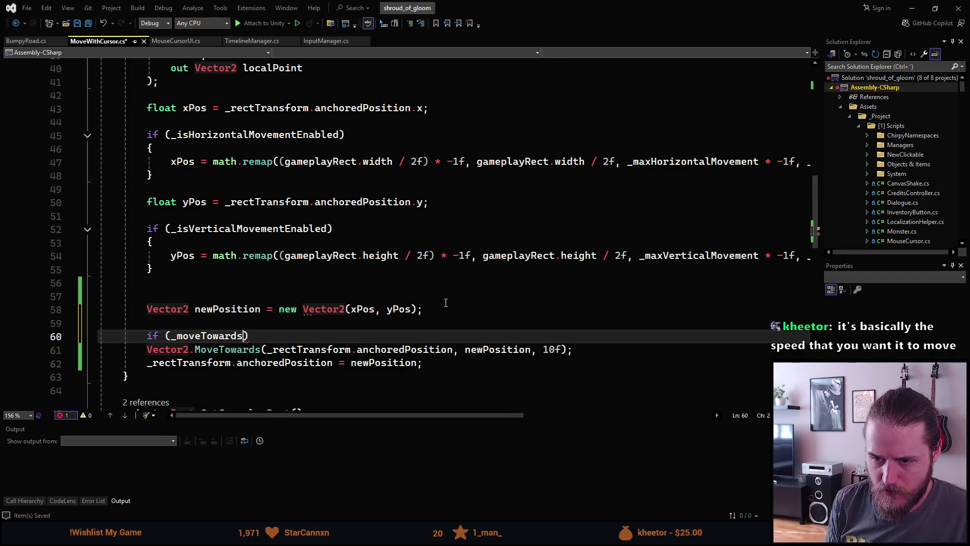
key(End)
key(Return)
text({)
key(Return)
key(Down)
key(Down)
key(alt+Up)
key(alt+Up)
key(Tab)
key(Down)
key(alt+Down)
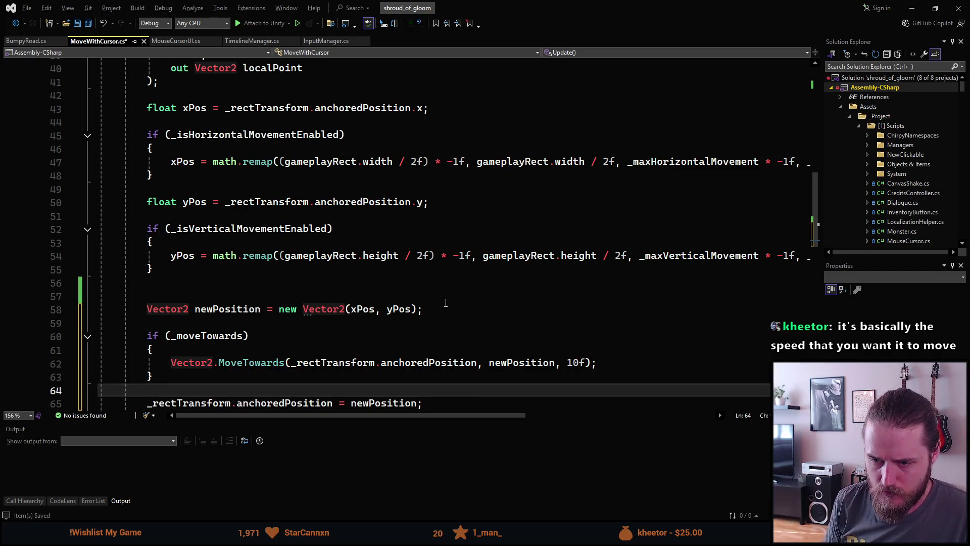
Step: Assign the MoveTowards result to newPosition and save the script for Unity
scroll(446, 302, down, 2)
click(172, 282)
text(newPosition =)
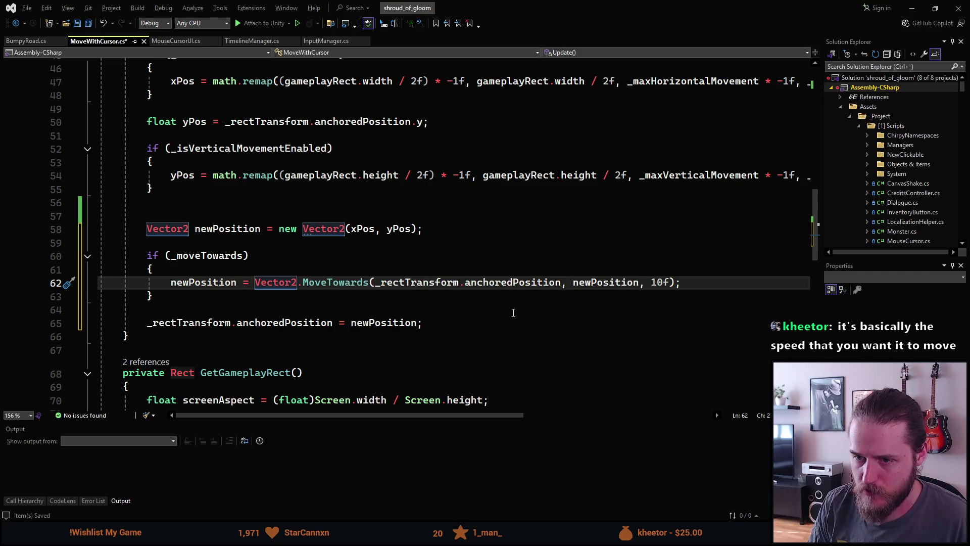
key(ctrl+s)
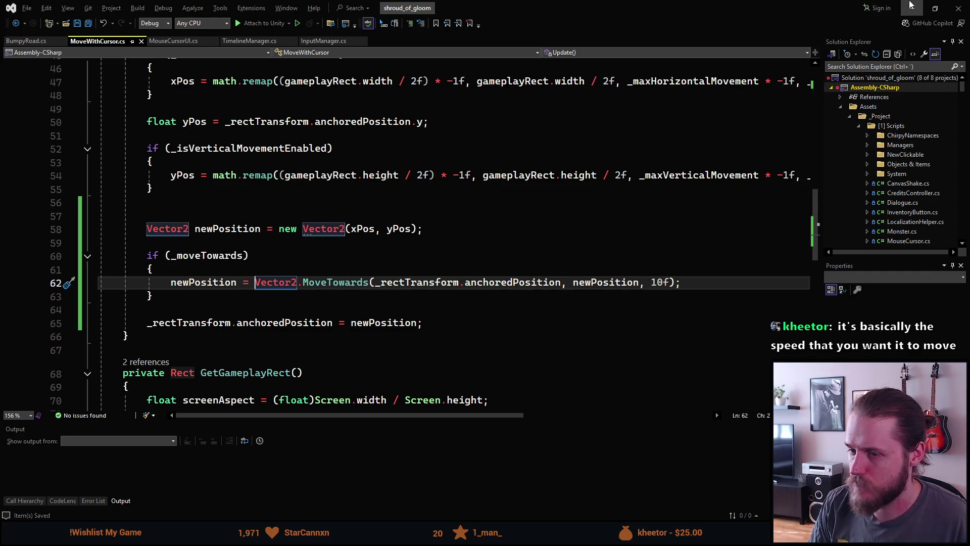
key(alt+Tab)
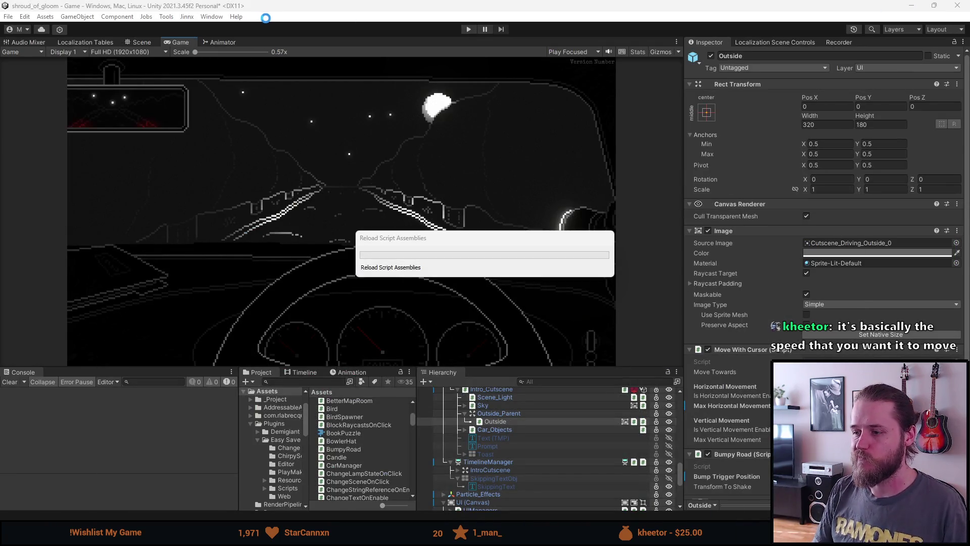
Step: Add a [SerializeField] private float _speed field below _moveTowards
key(alt+Tab)
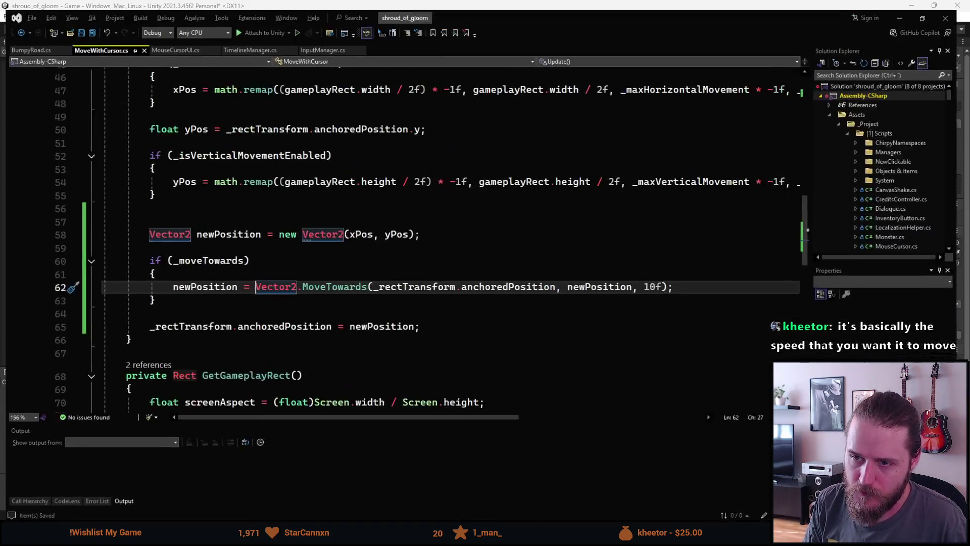
scroll(370, 244, up, 20)
click(382, 168)
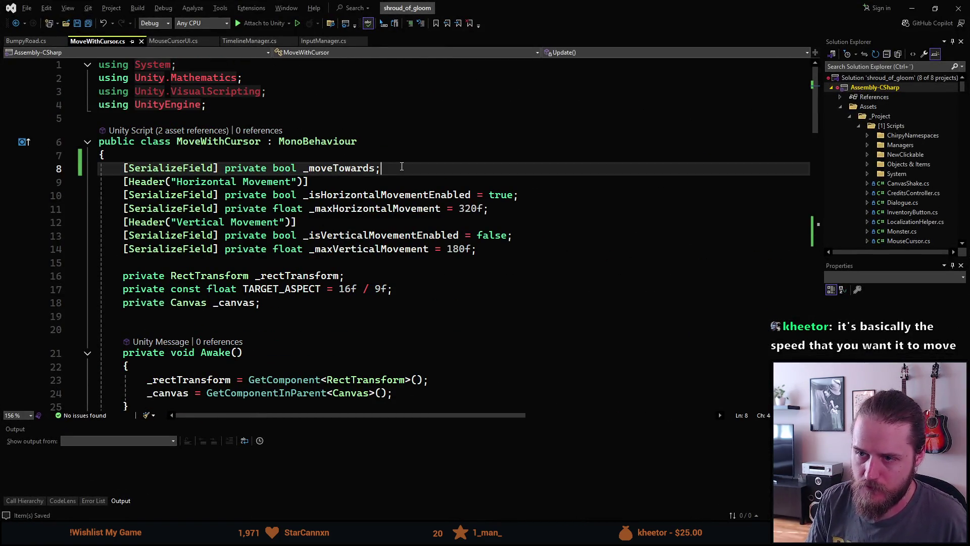
key(Return)
text([SerializeField] private float _speed;)
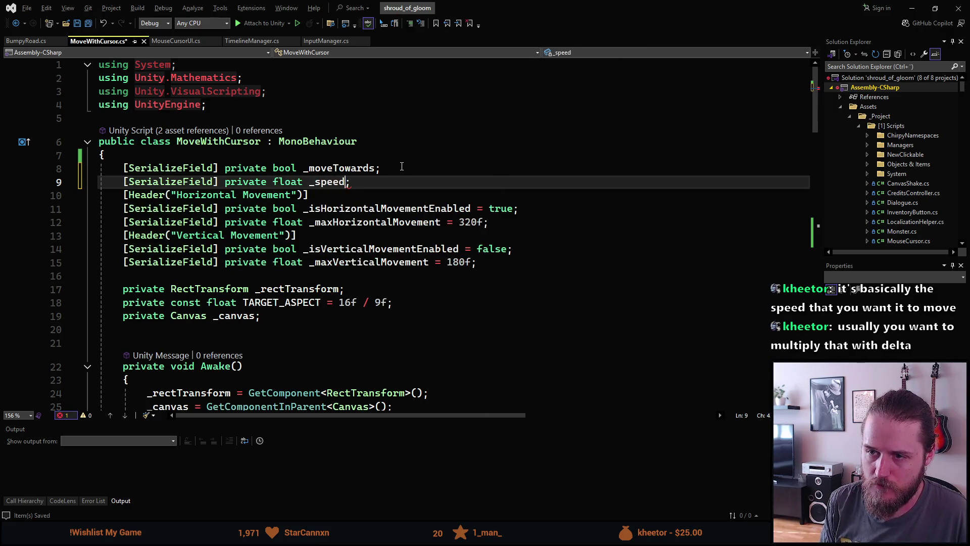
Step: Replace the 10f MoveTowards step with _speed, save, and let Unity recompile
scroll(407, 165, down, 20)
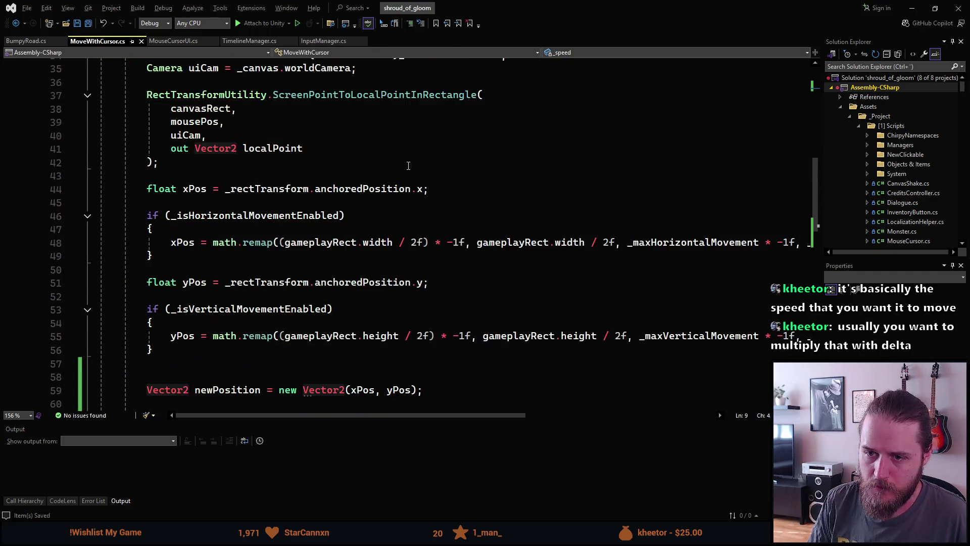
scroll(409, 167, down, 3)
scroll(409, 168, up, 12)
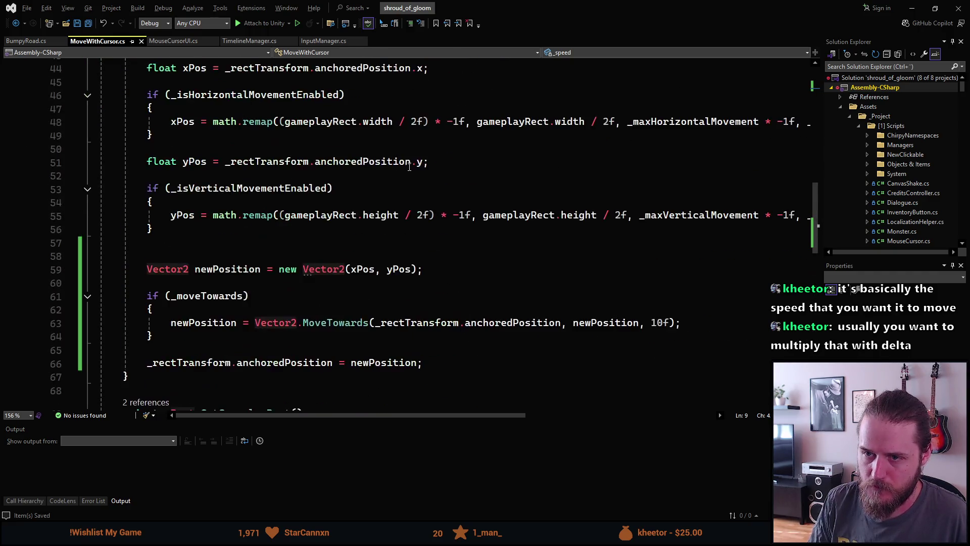
double_click(659, 322)
key(BackSpace)
text(_speed)
key(ctrl+s)
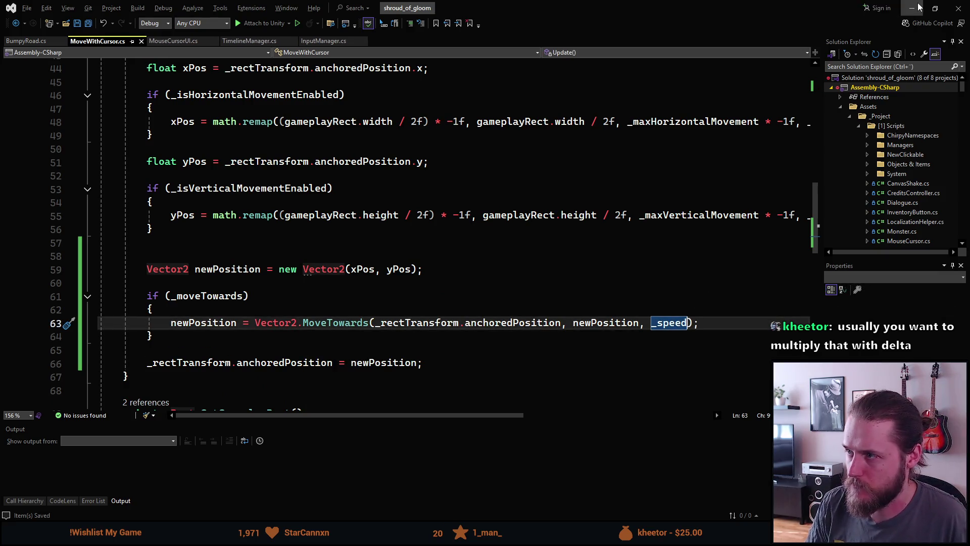
click(912, 8)
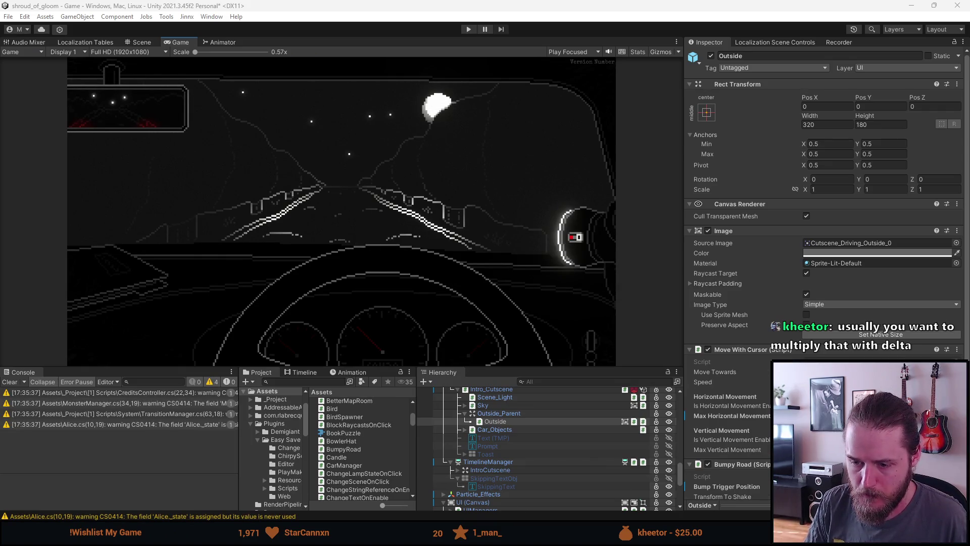
Step: Make the step _speed * Time.deltaTime and send the change to Unity
key(alt+Tab)
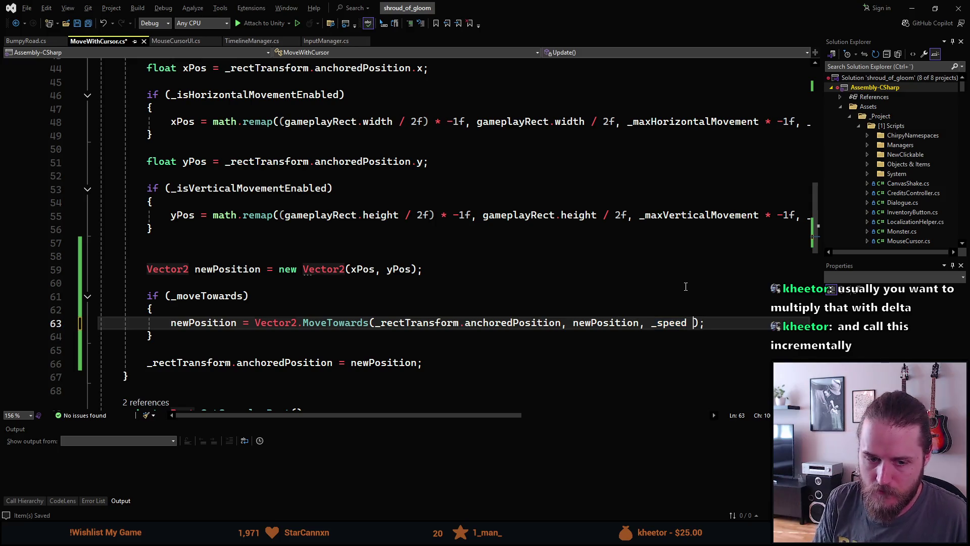
text(_)
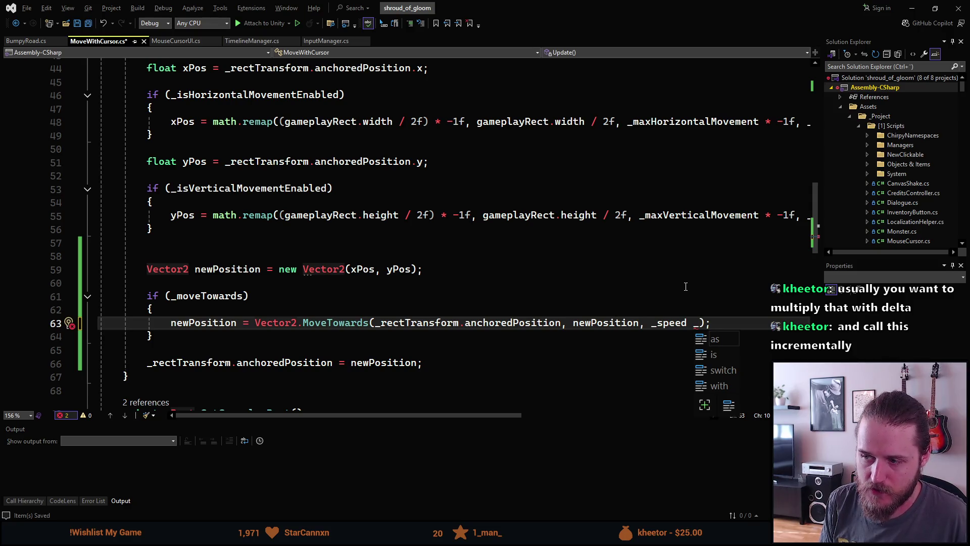
key(BackSpace)
text(* )
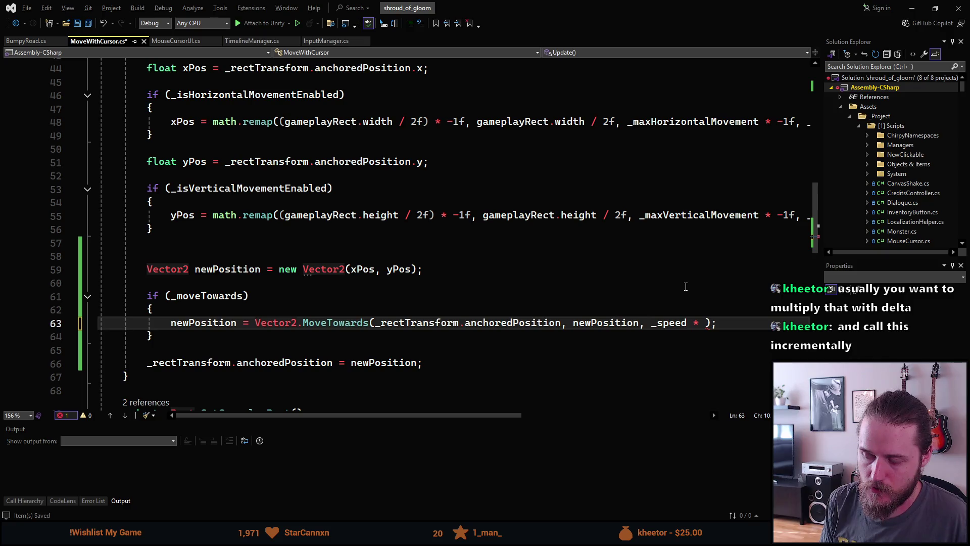
text(Tim)
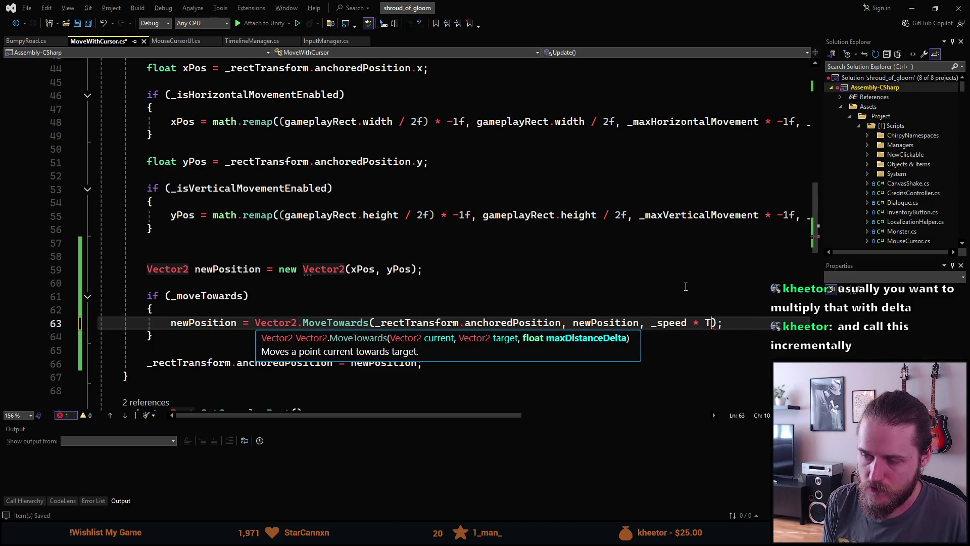
text(e.deltaTime)
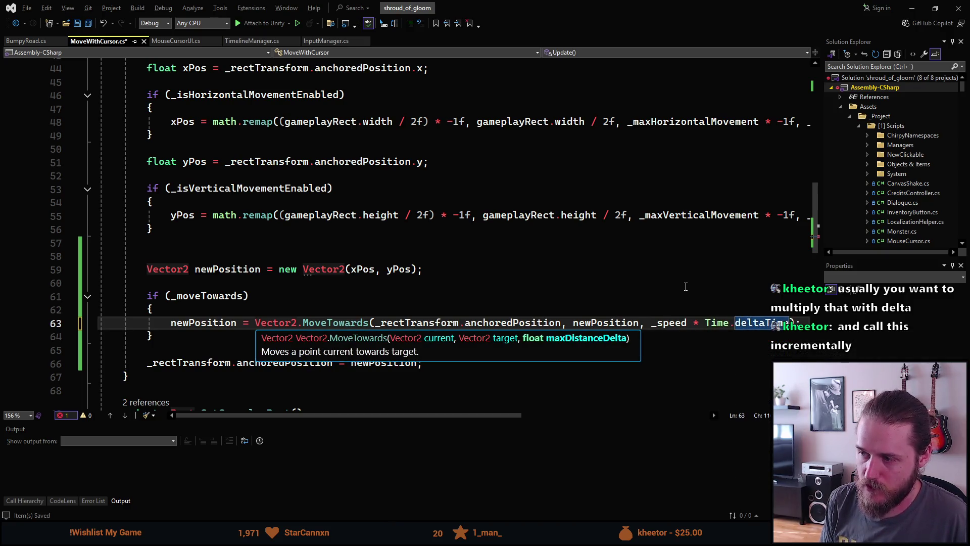
key(alt+Tab)
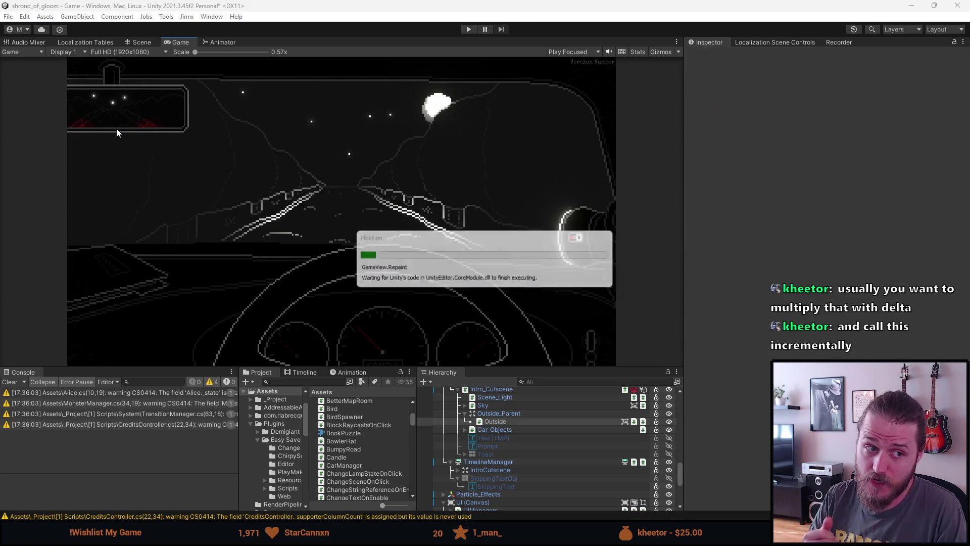
Step: Enable Move Towards with Speed 10 on Outside's Move With Cursor, then play-test the driving cutscene and pause it
scroll(825, 294, down, 3)
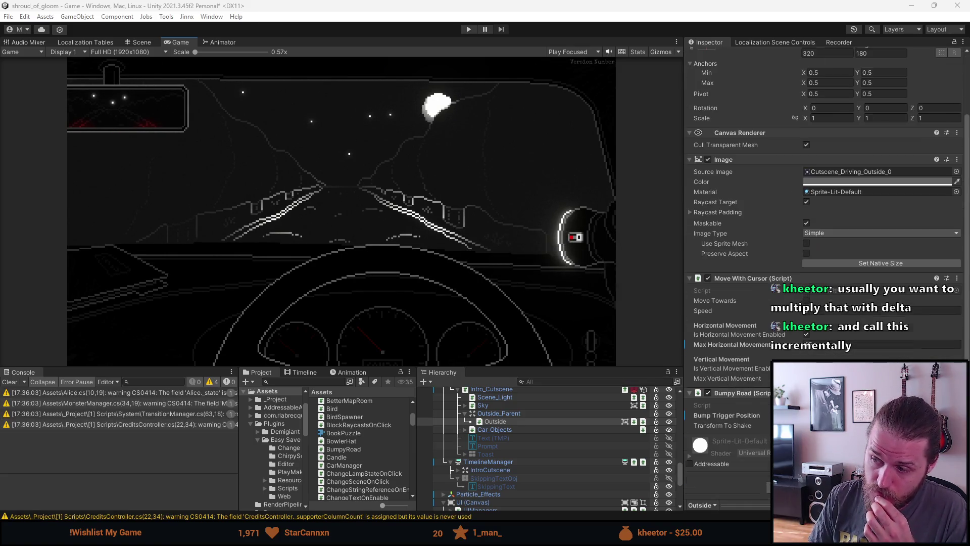
click(807, 301)
click(823, 311)
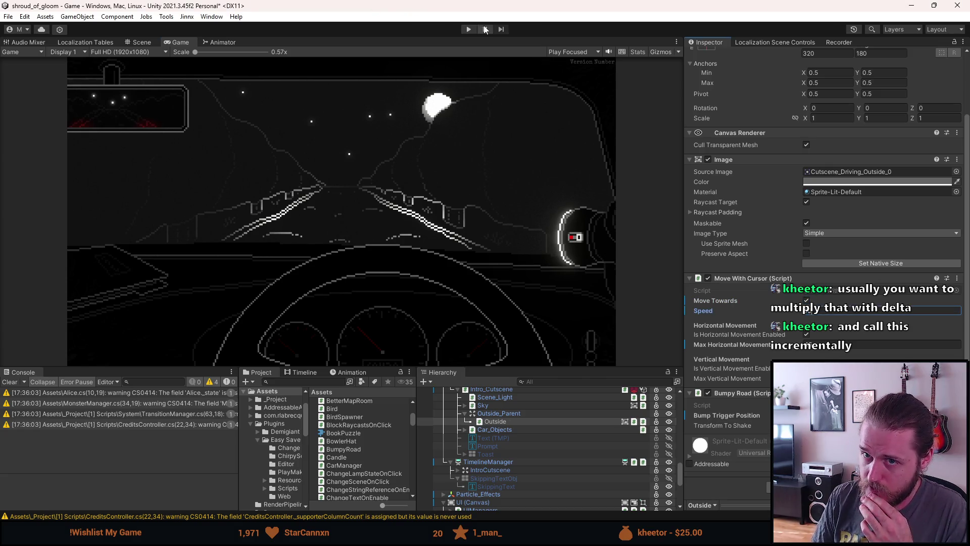
click(471, 28)
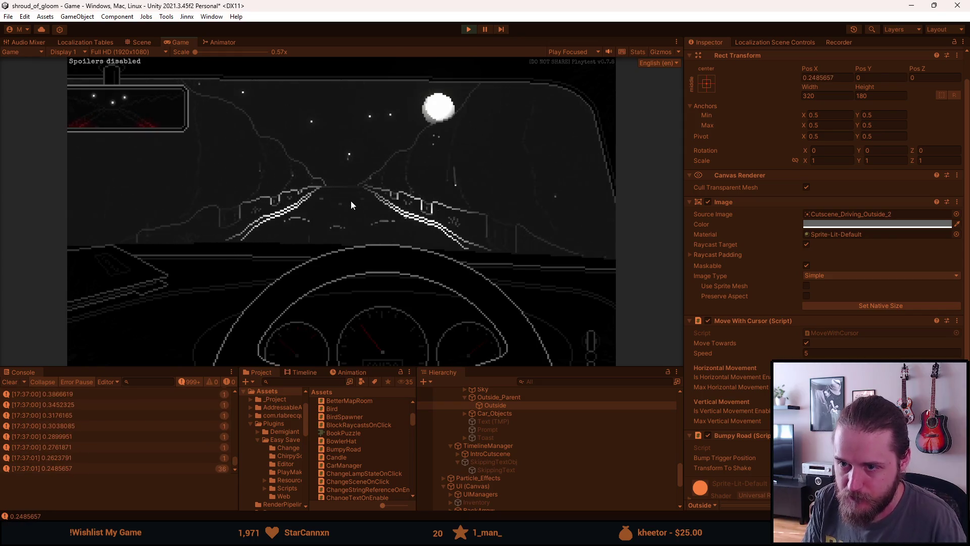
key(Escape)
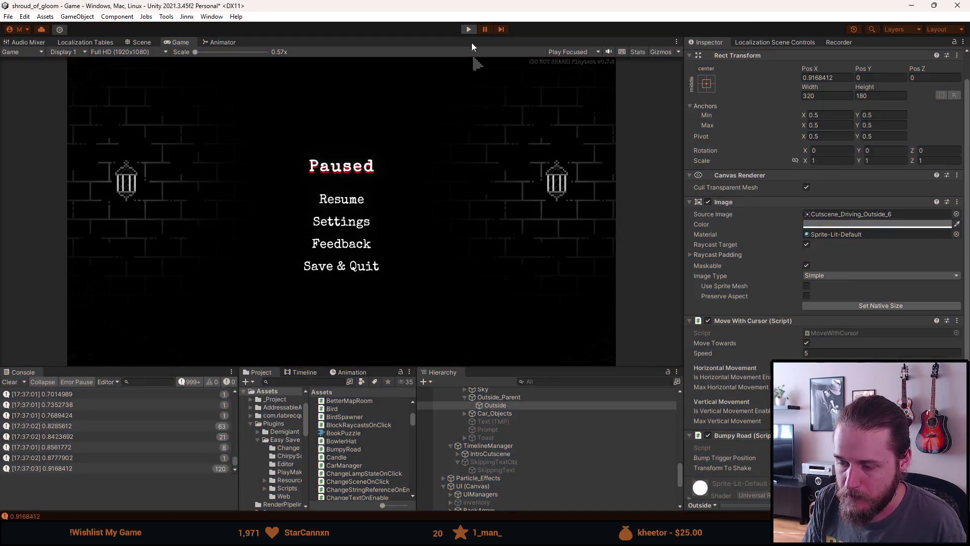
Step: Stop play mode, lower the Move With Cursor Speed to 6.5, clear the Console, and collapse Outside_Parent
click(468, 29)
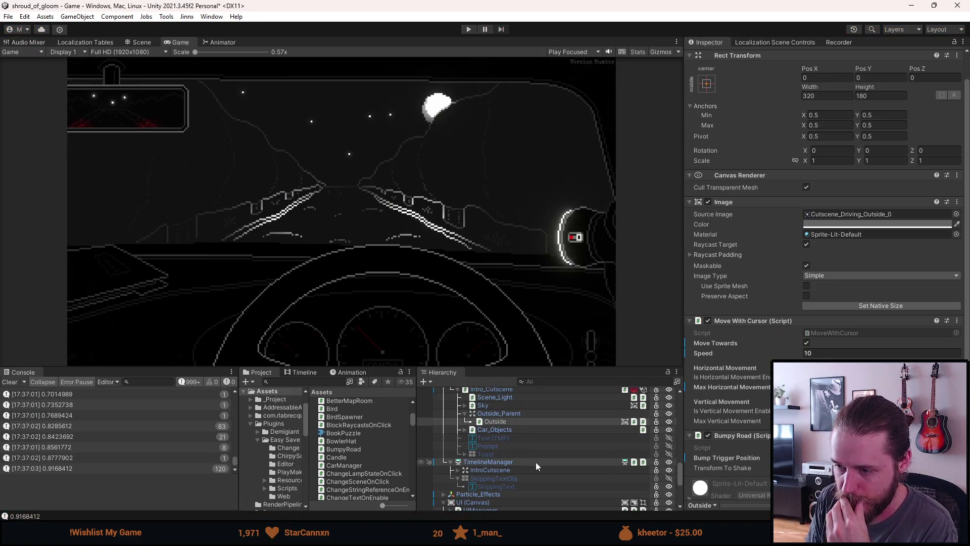
click(816, 353)
text(6.5)
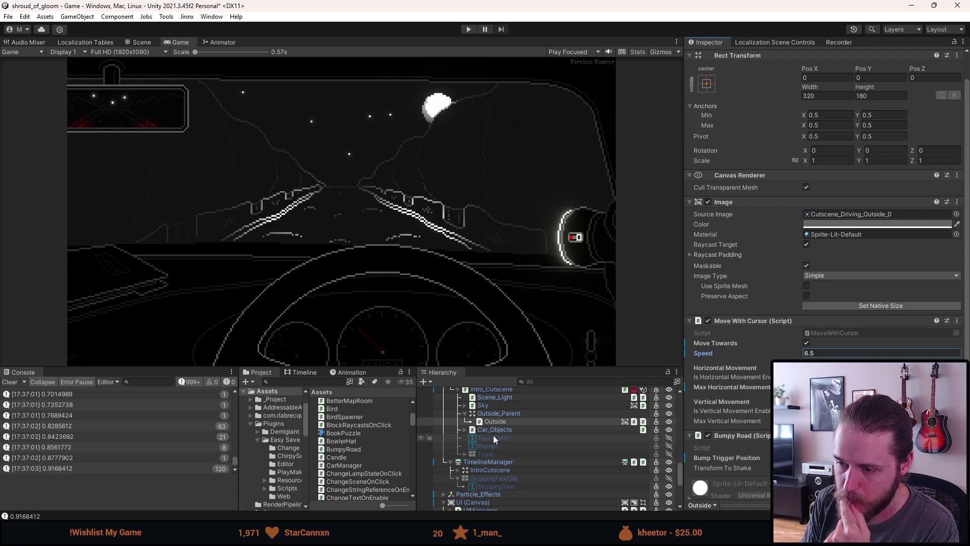
click(9, 382)
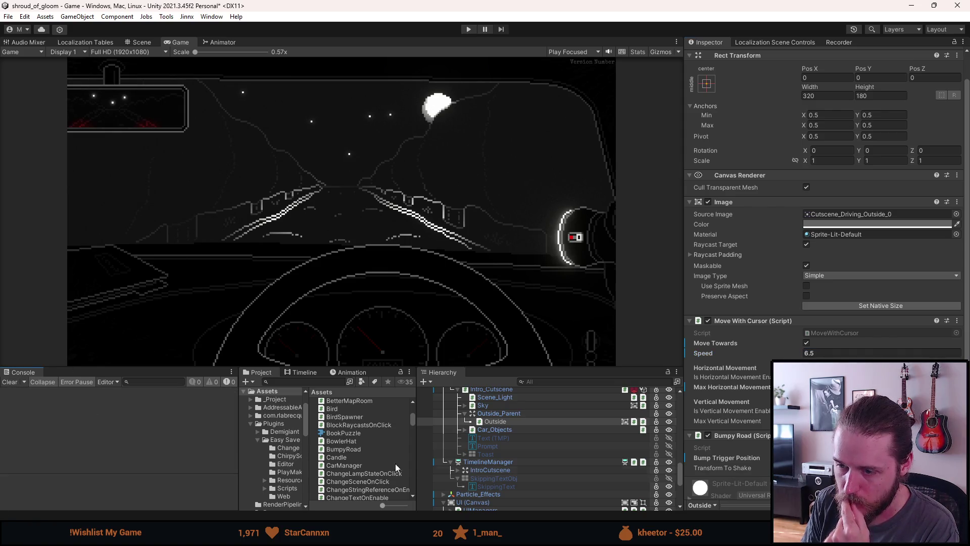
click(465, 414)
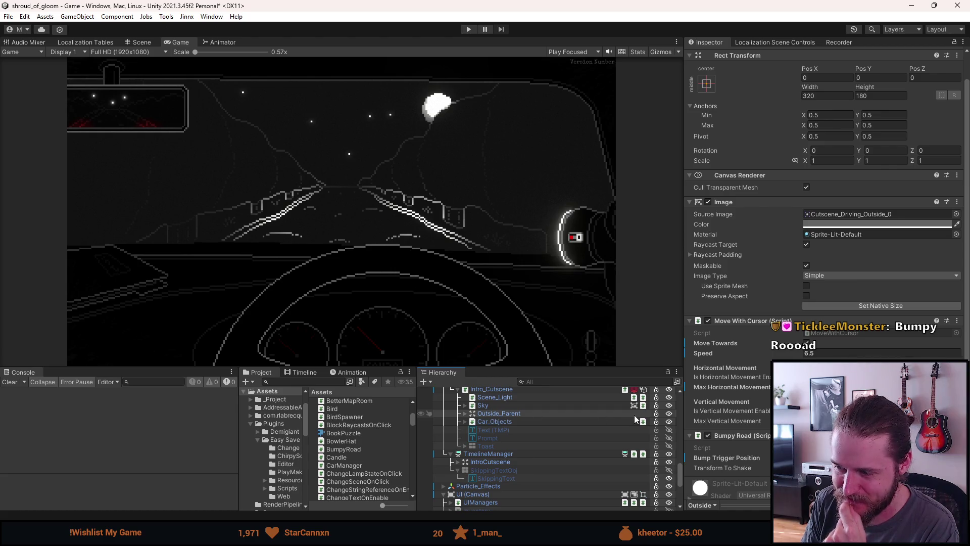
scroll(712, 423, down, 2)
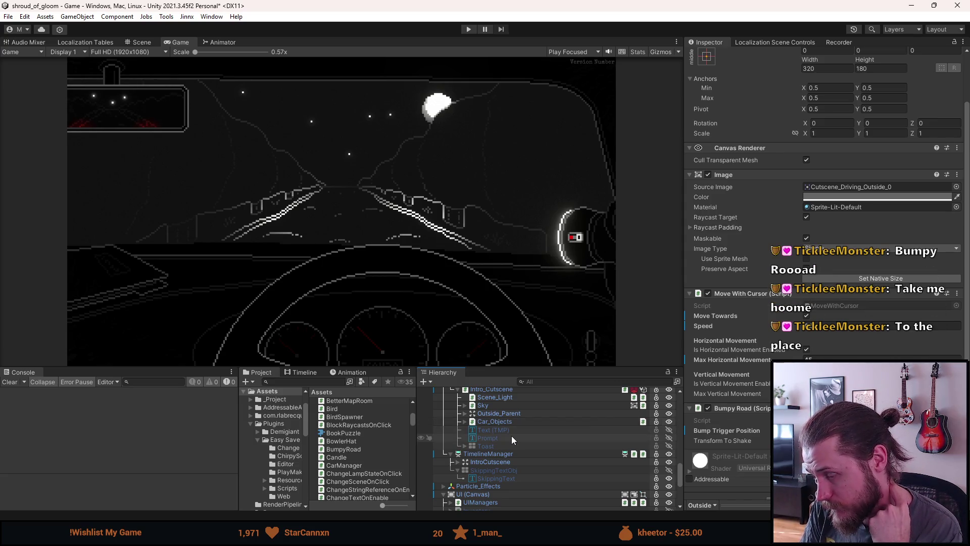
Step: Browse the Project window into the _Project folder's Audio and Scenes folders
click(309, 382)
scroll(289, 445, down, 3)
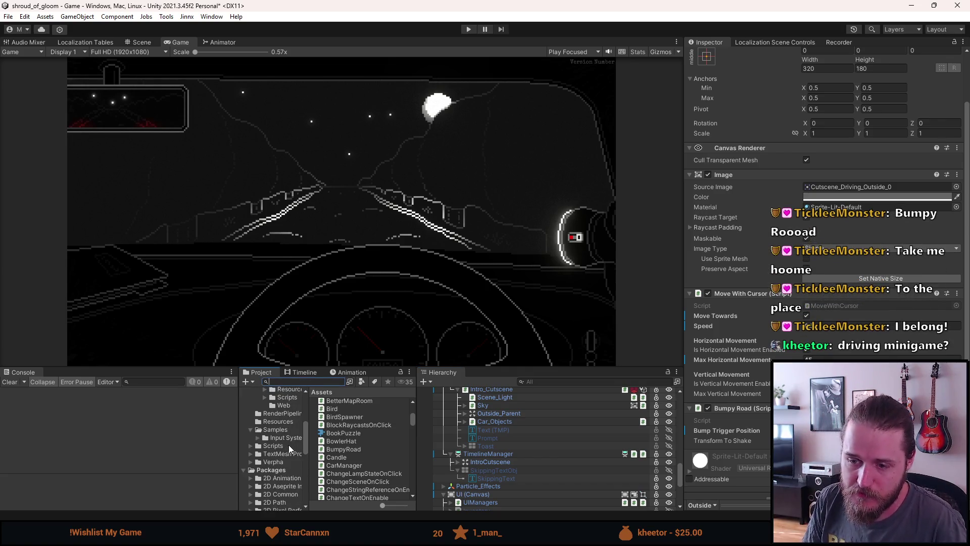
scroll(288, 448, down, 1)
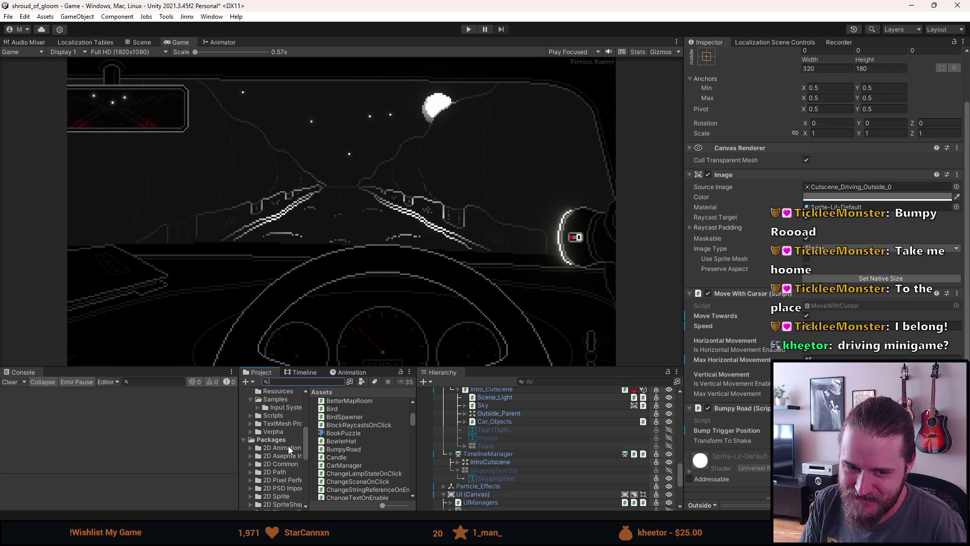
scroll(289, 449, up, 1)
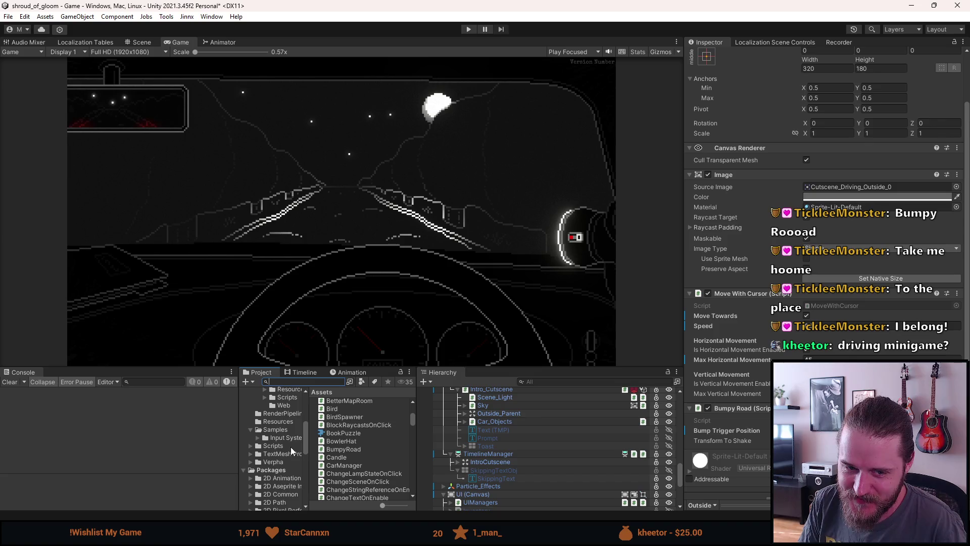
scroll(293, 445, up, 5)
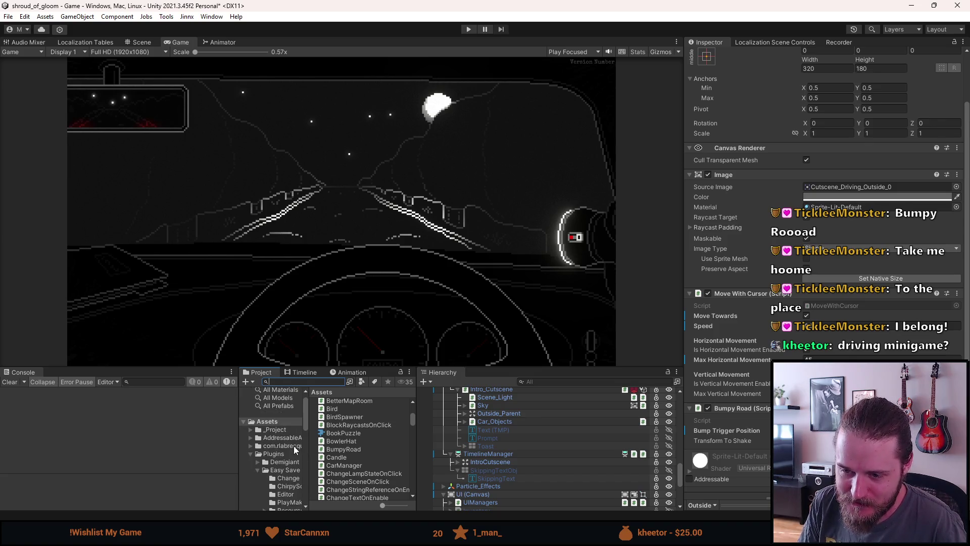
click(280, 430)
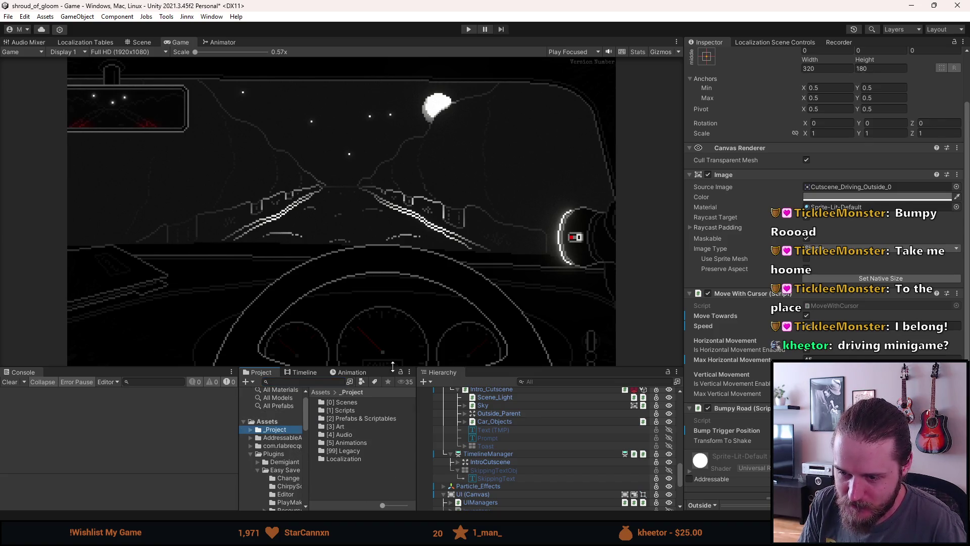
click(342, 431)
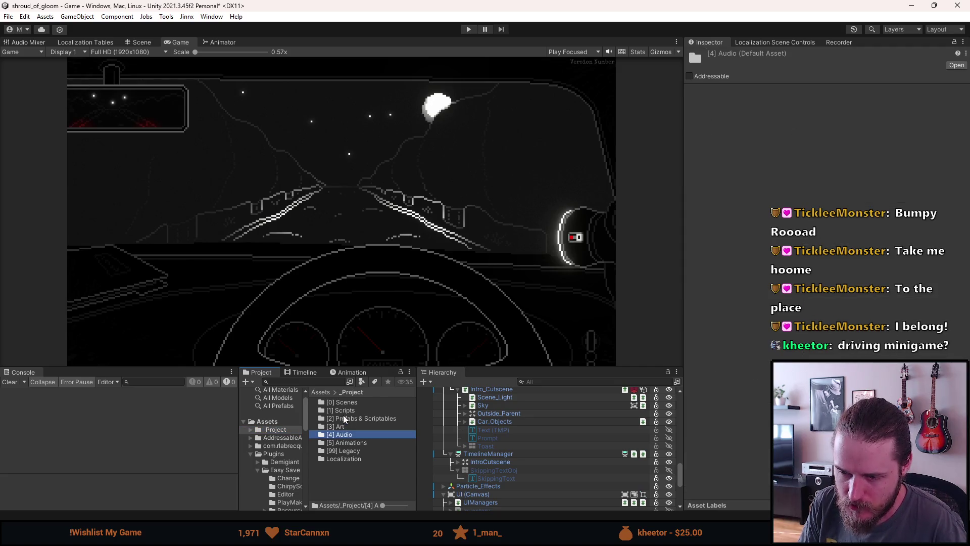
click(344, 403)
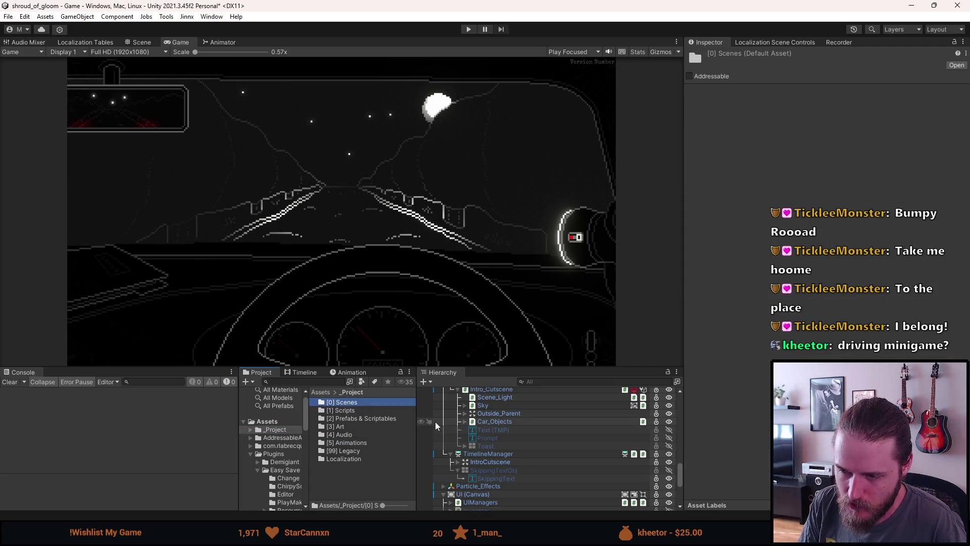
Step: Select Intro_Cutscene, ping its Car Ambience asset, and open the IntroDriveCutscene script
scroll(506, 445, up, 3)
click(513, 427)
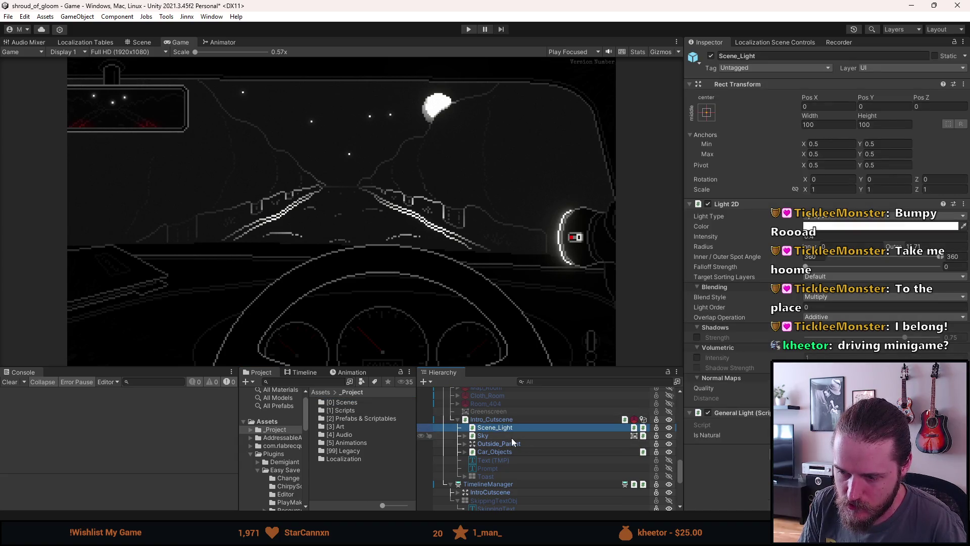
click(505, 419)
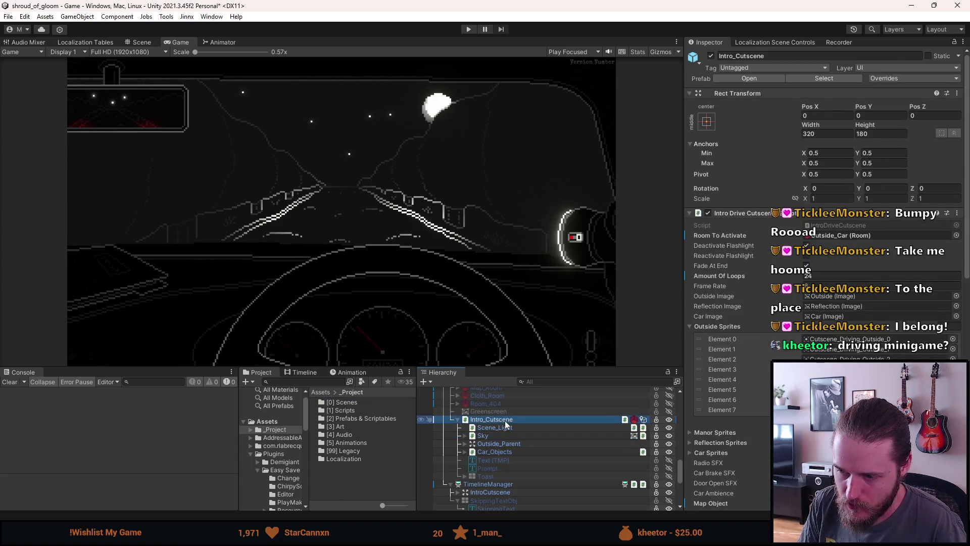
scroll(771, 431, down, 4)
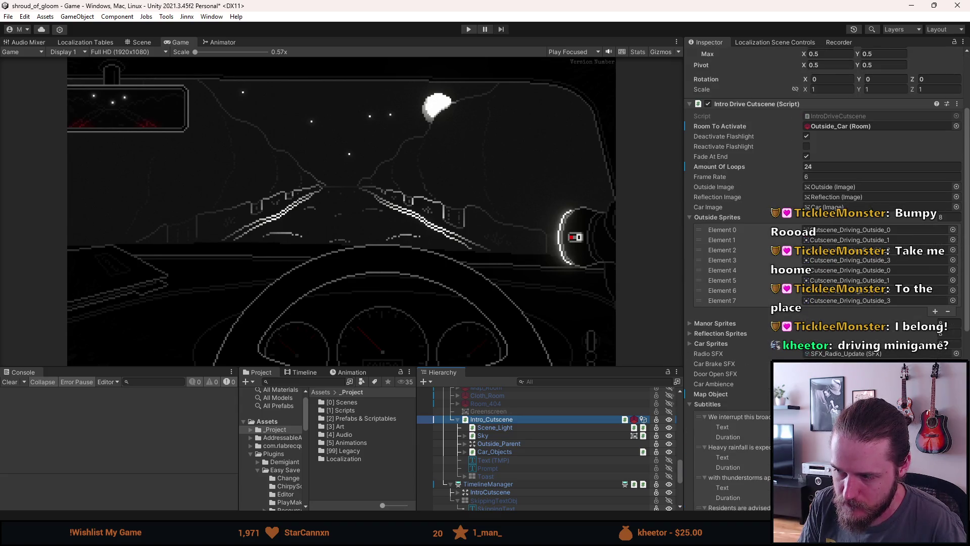
scroll(770, 431, down, 1)
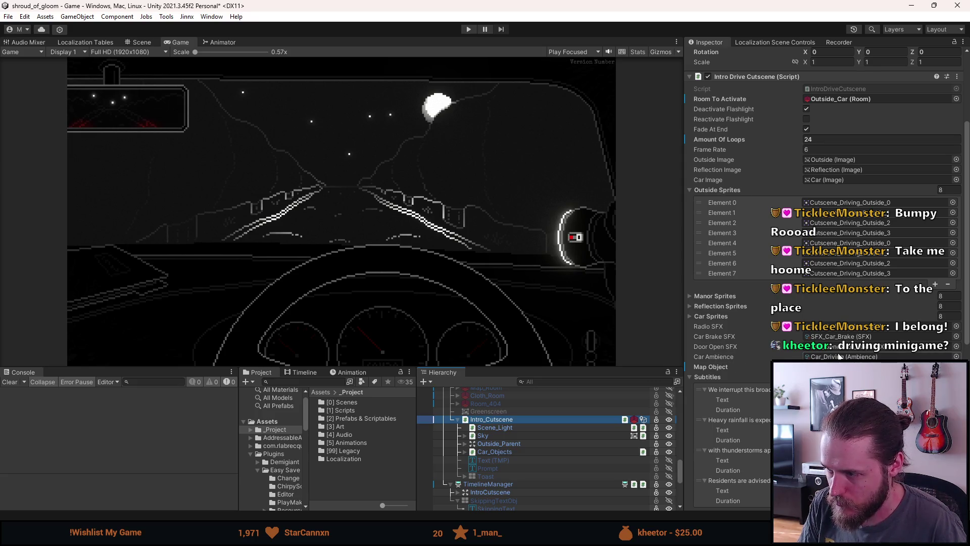
click(837, 357)
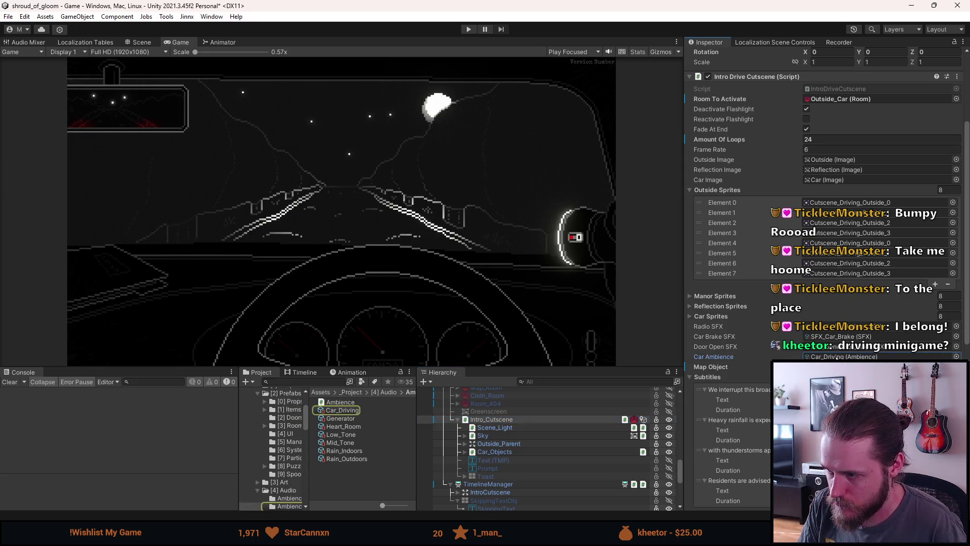
scroll(837, 356, up, 5)
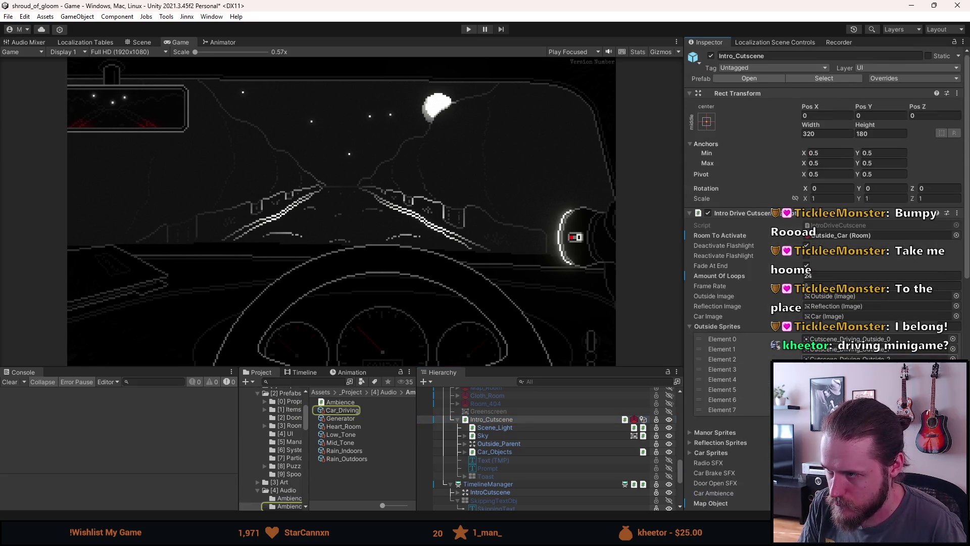
double_click(820, 226)
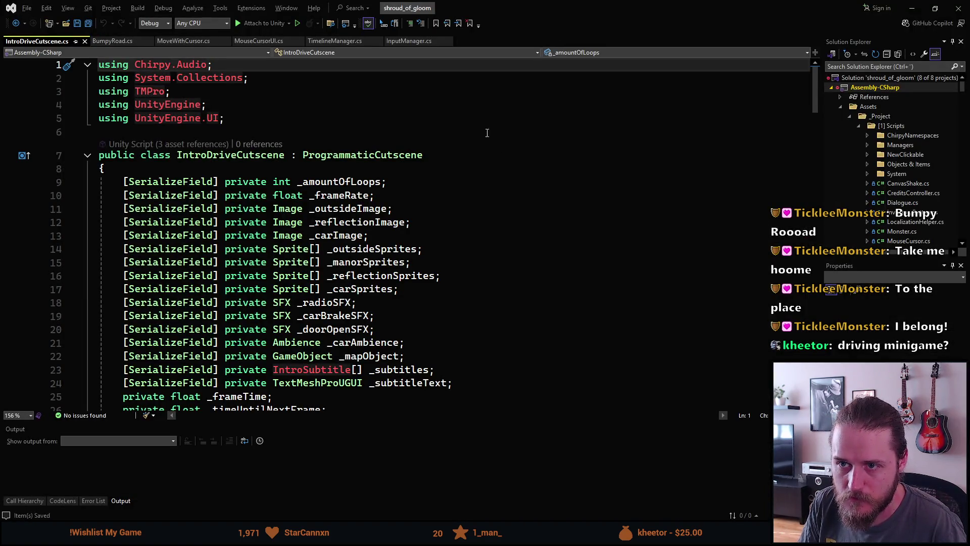
Step: Search IntroDriveCutscene for 'carambience' to find the _carAmbience declaration, then minimize Visual Studio
click(482, 213)
key(ctrl+f)
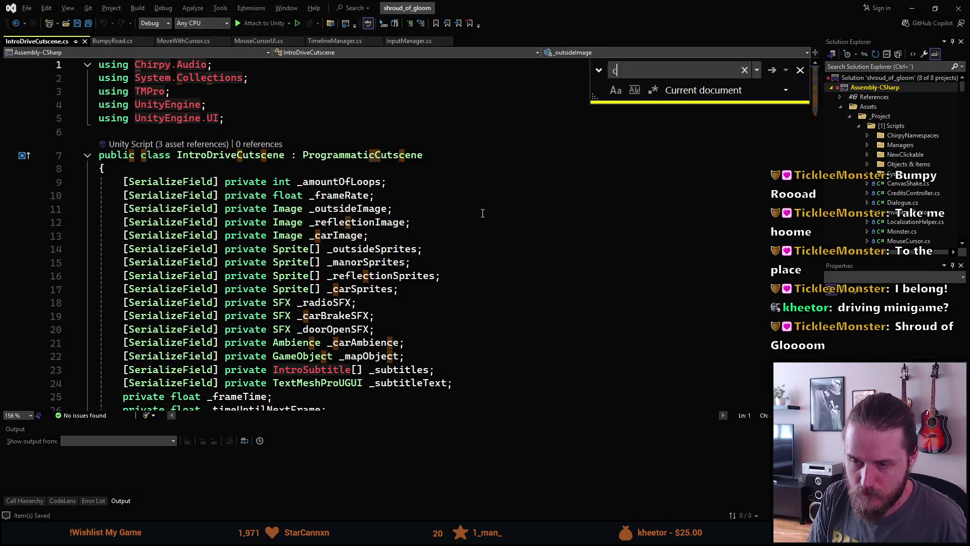
text(carambience)
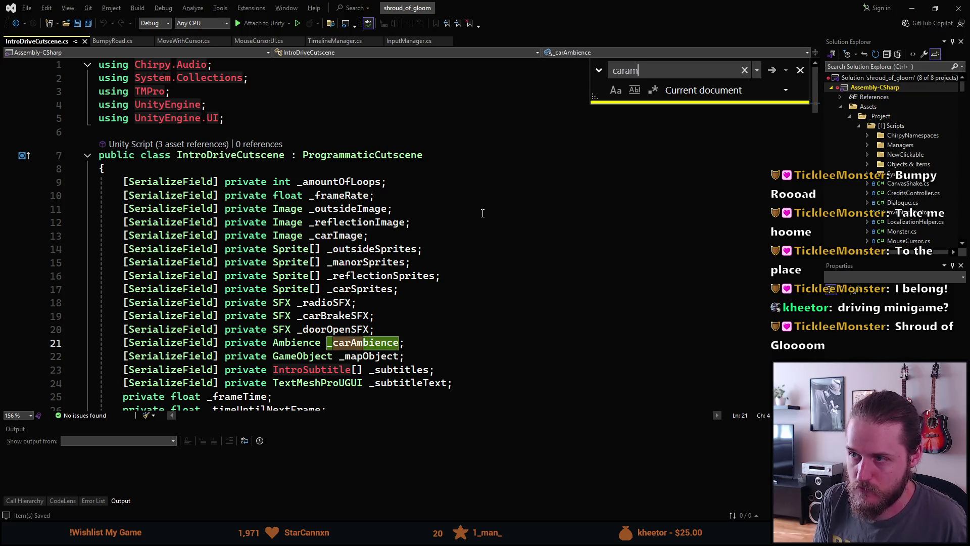
click(773, 71)
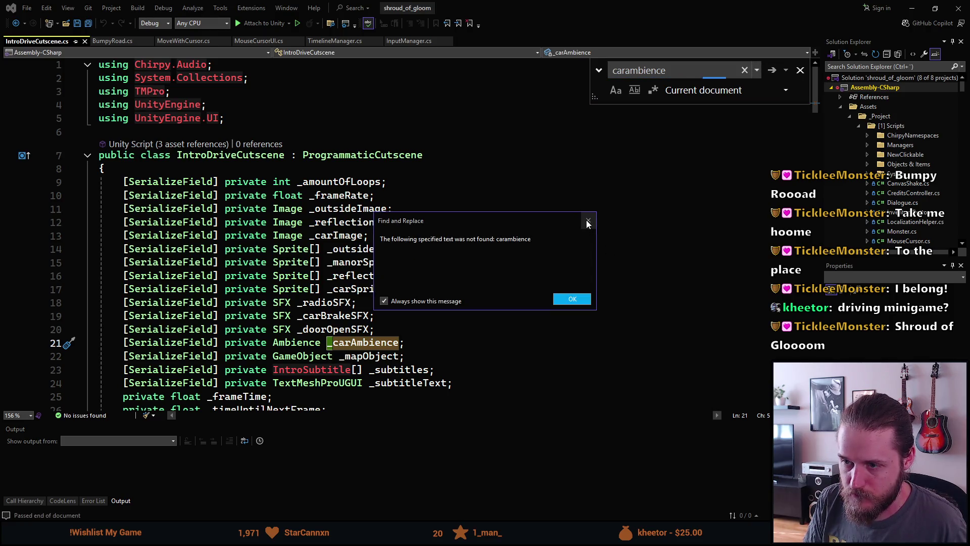
click(572, 298)
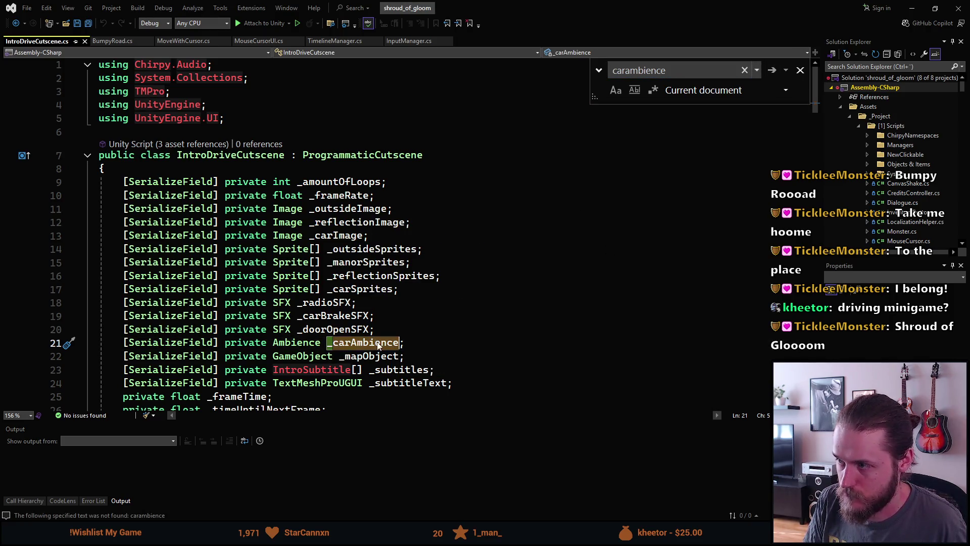
click(799, 71)
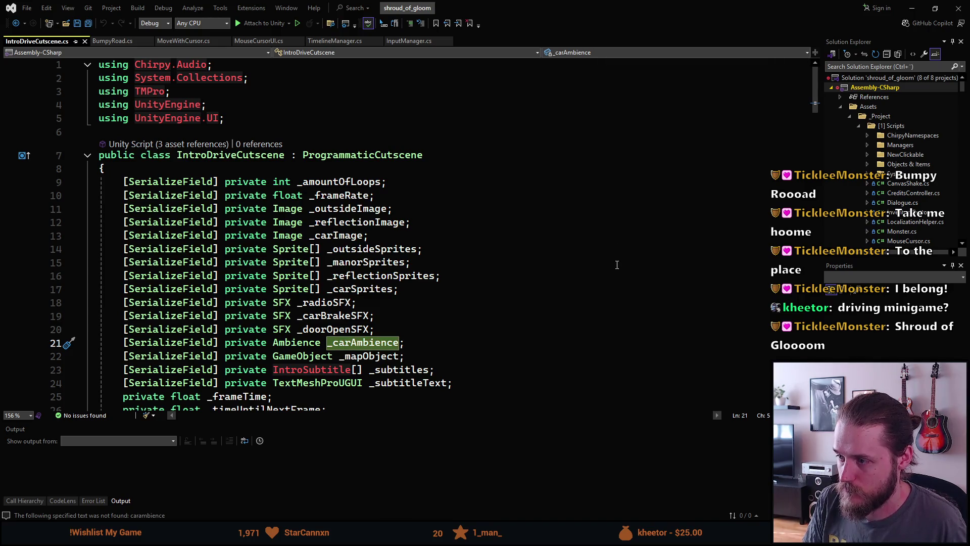
click(912, 9)
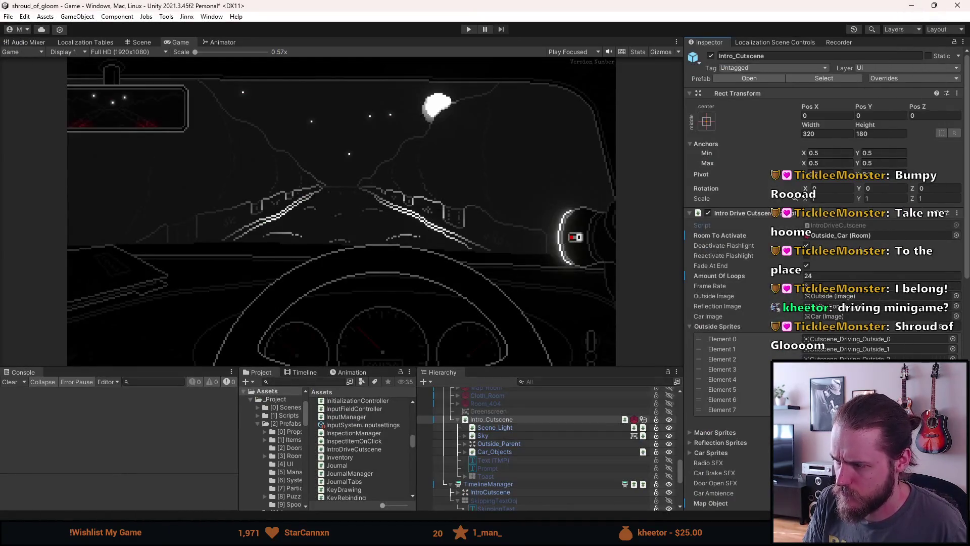
scroll(828, 227, down, 15)
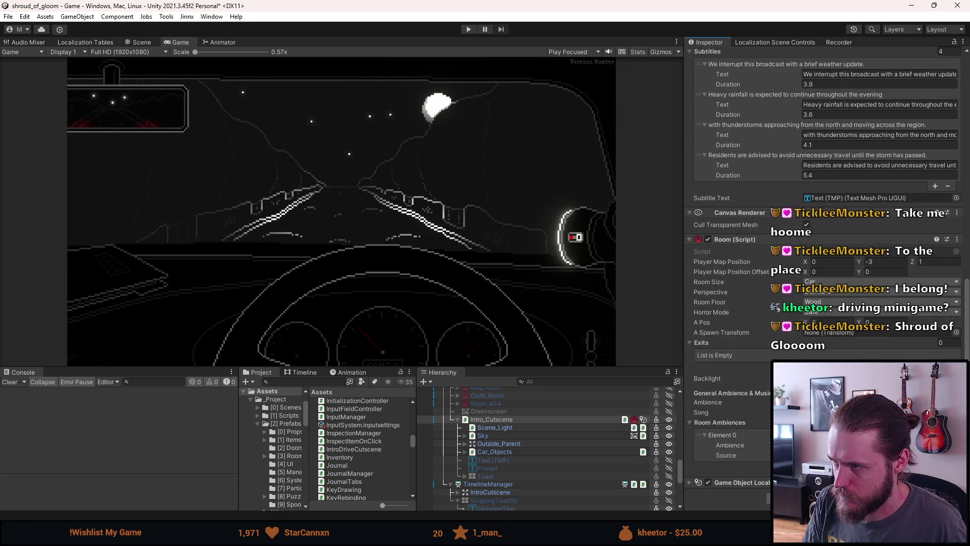
scroll(829, 202, up, 10)
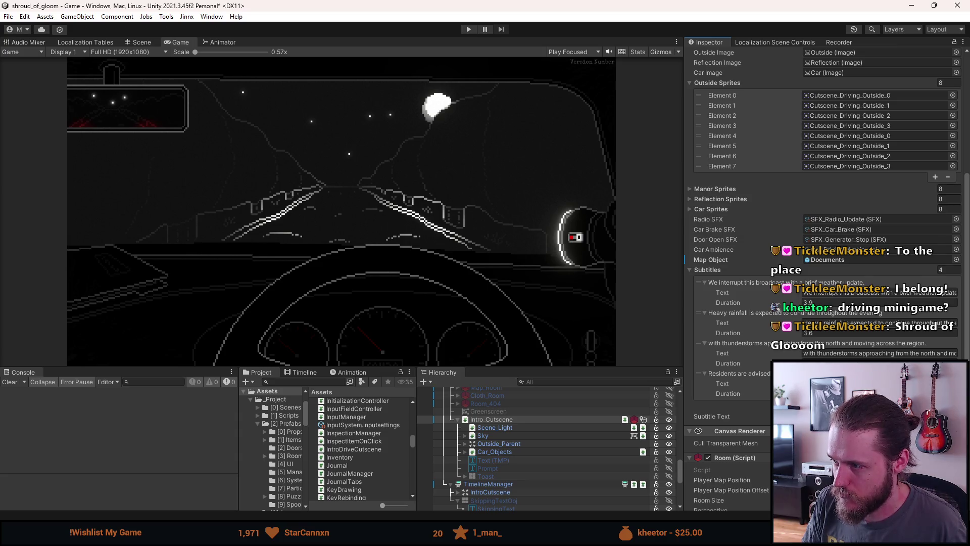
scroll(829, 202, down, 10)
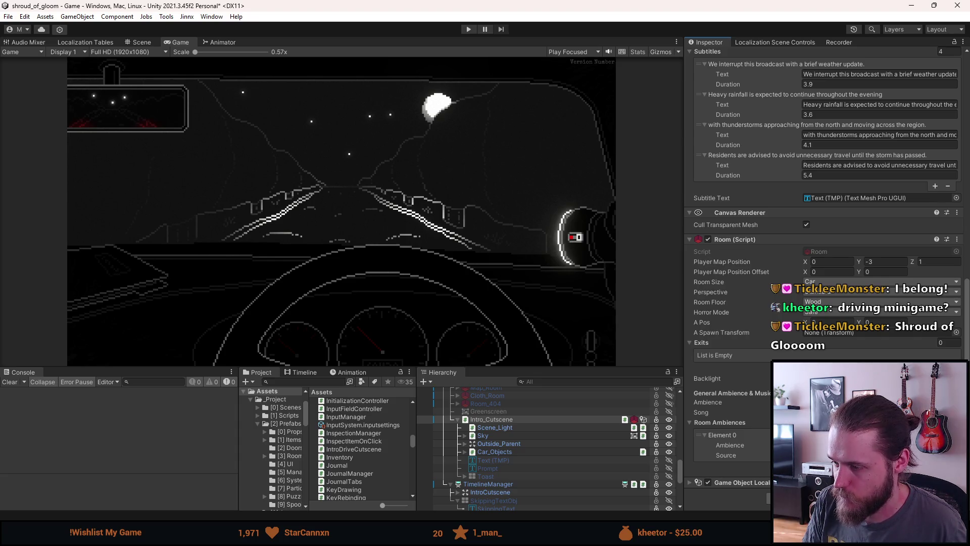
click(834, 445)
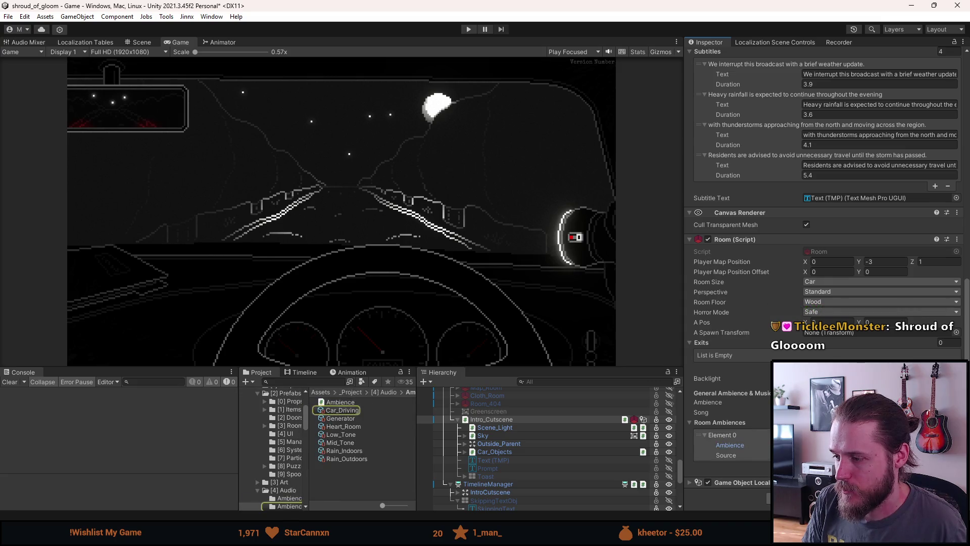
Step: Ping Car_Driving's clip VEHICLE_INTERIOR_Small_Car_Gravel_Road_01 and play it in Media Player
click(332, 410)
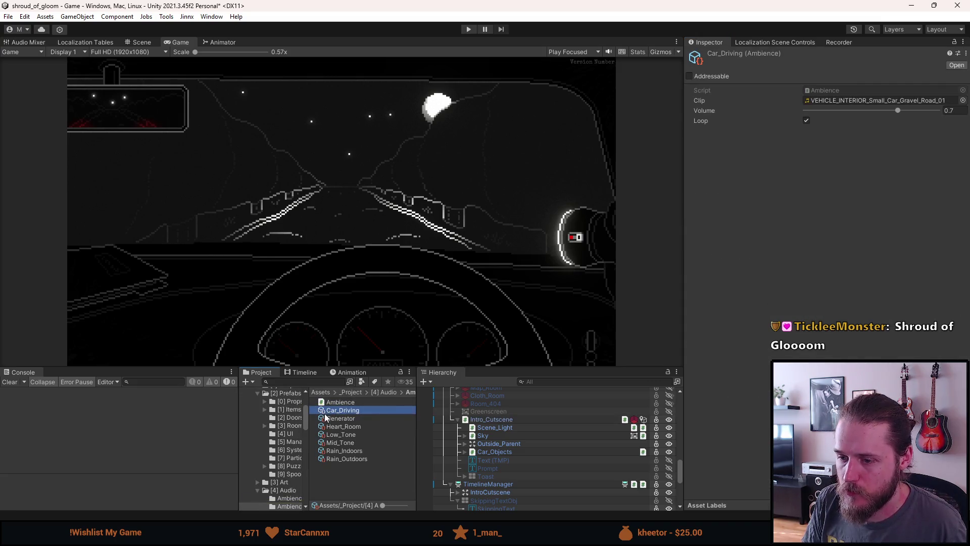
click(865, 100)
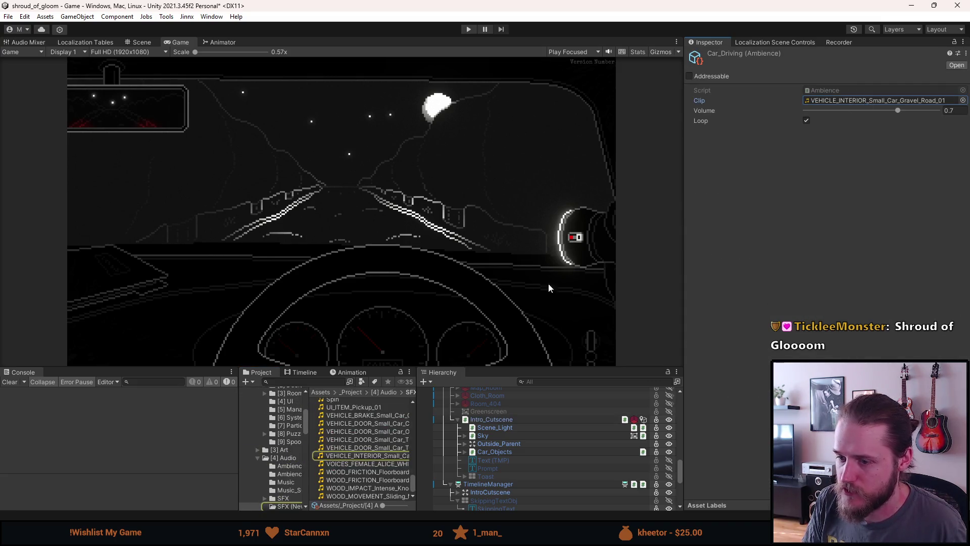
click(380, 456)
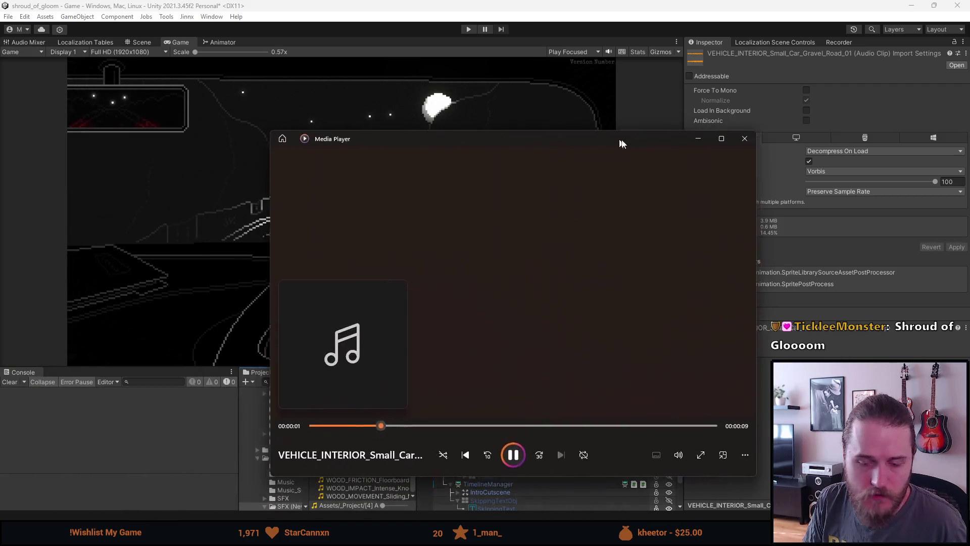
drag(617, 154, 535, 119)
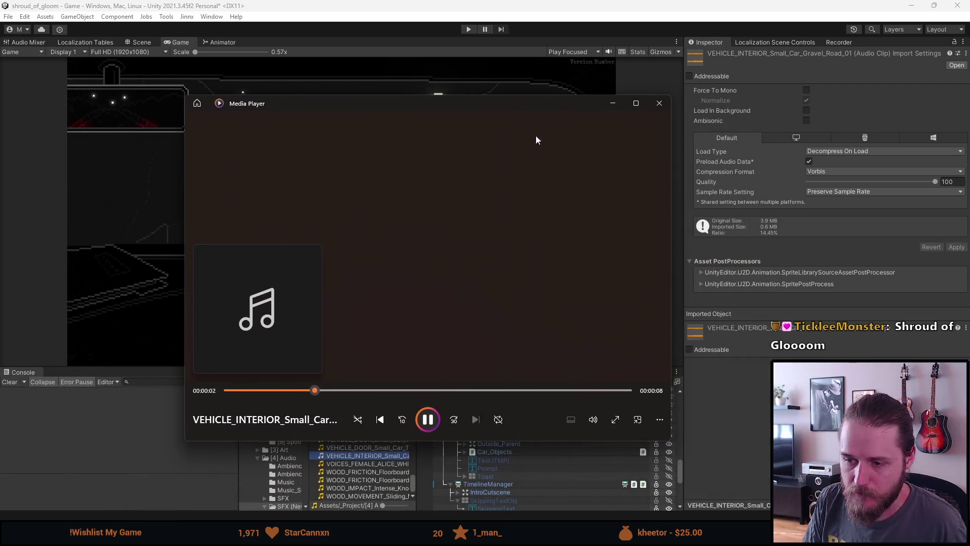
Step: Listen to the gravel-road clip at about 51 volume, then close Media Player
click(592, 422)
mouse_move(637, 392)
mouse_down()
mouse_move(585, 393)
mouse_move(720, 395)
mouse_move(615, 394)
mouse_up()
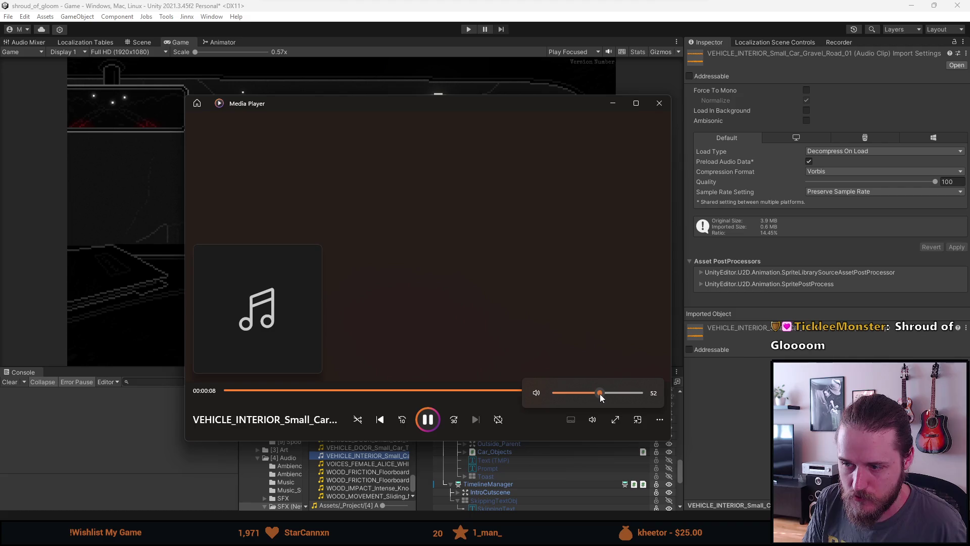
click(660, 104)
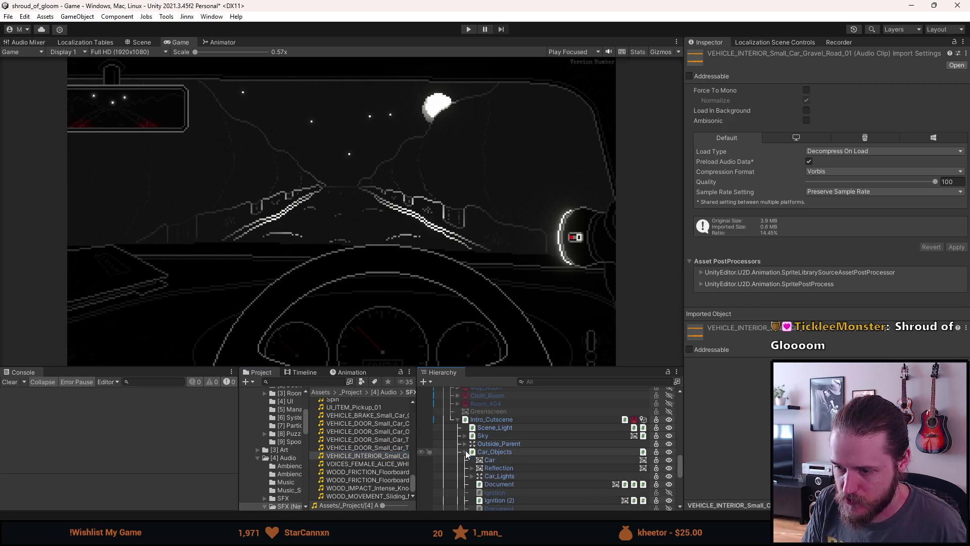
Step: Remove Element 0, the only entry in Intro_Cutscene's Room Ambiences list
click(485, 420)
scroll(719, 440, down, 10)
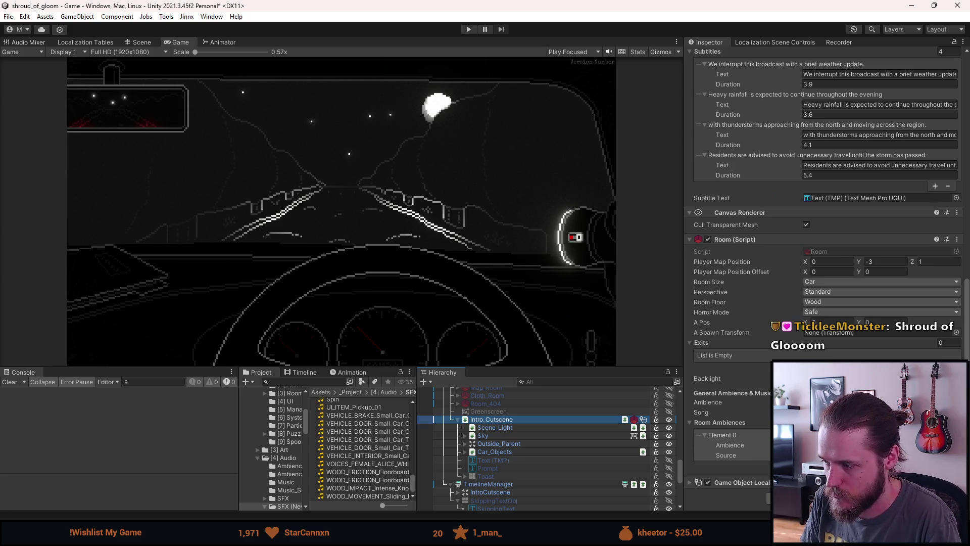
click(948, 467)
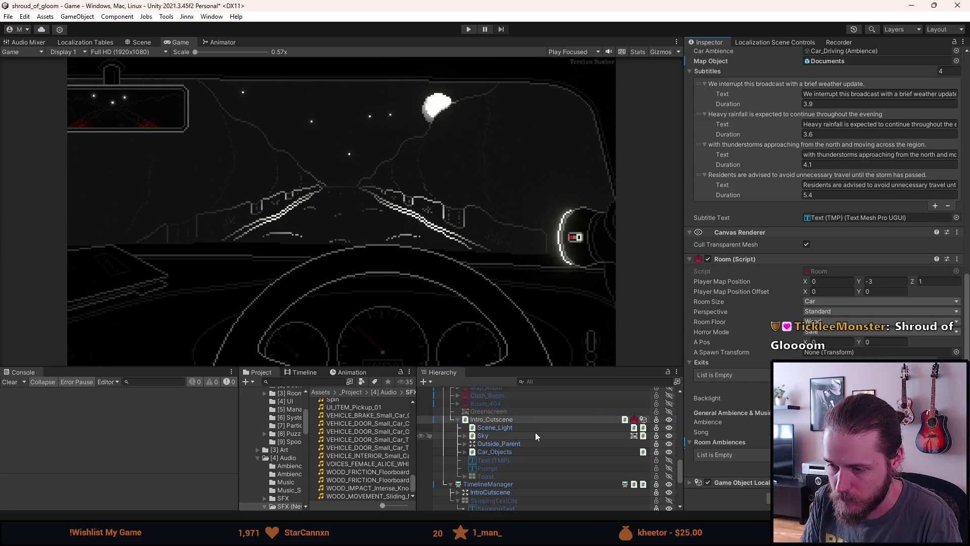
Step: Select Outside under Outside_Parent and add an Audio Source component
click(516, 442)
click(465, 443)
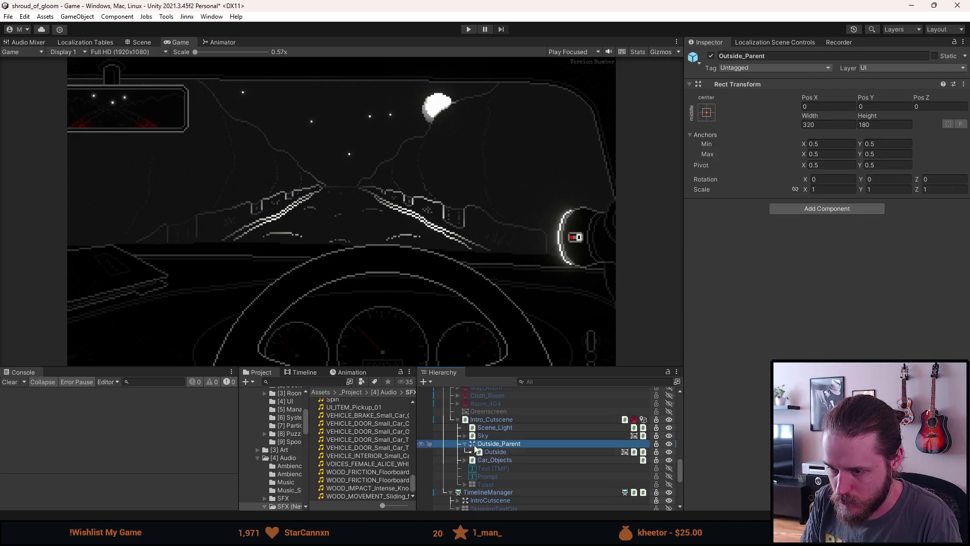
click(493, 451)
scroll(747, 429, down, 3)
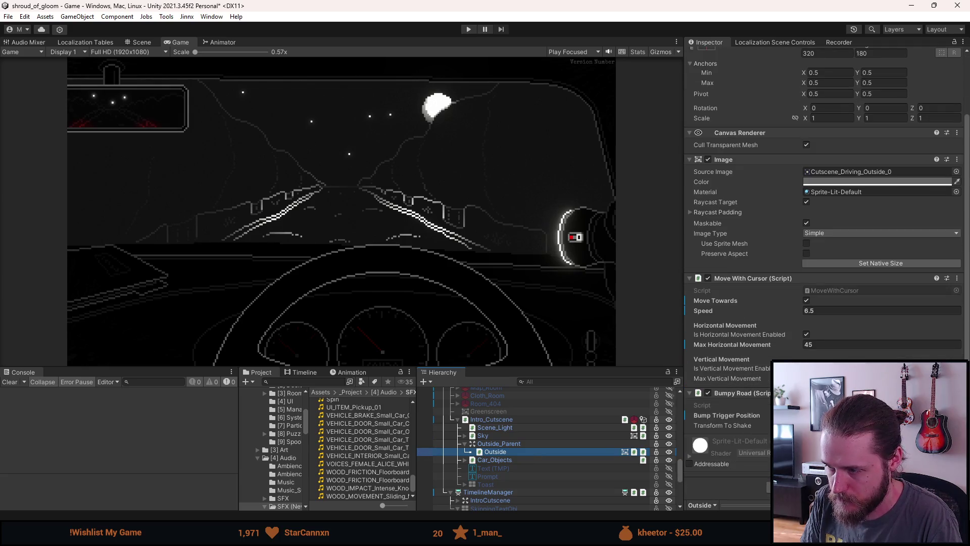
key(alt+Tab)
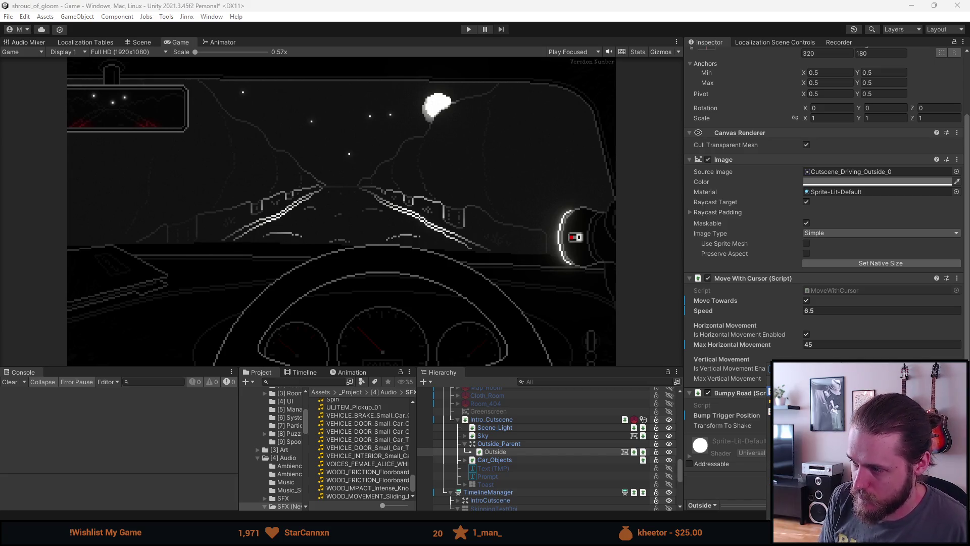
key(alt+Tab)
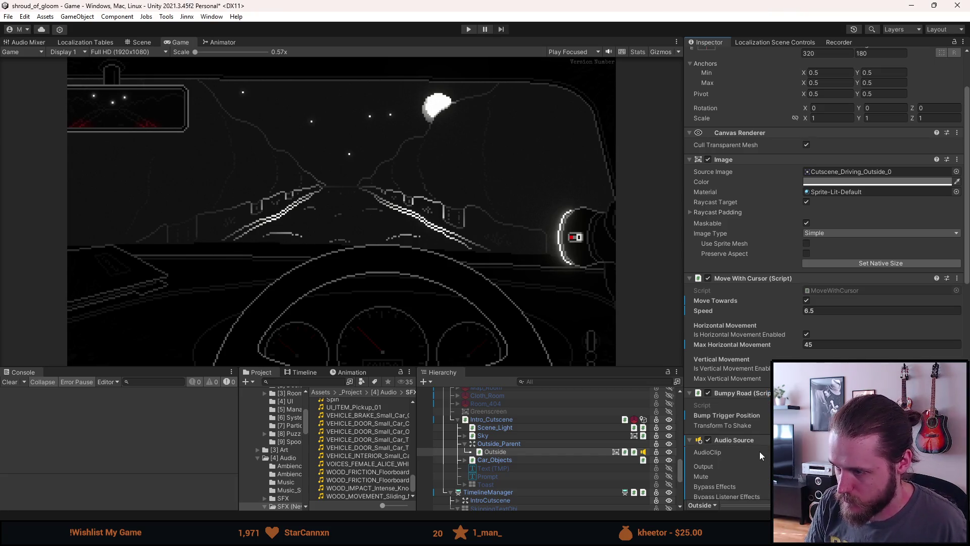
scroll(759, 458, down, 2)
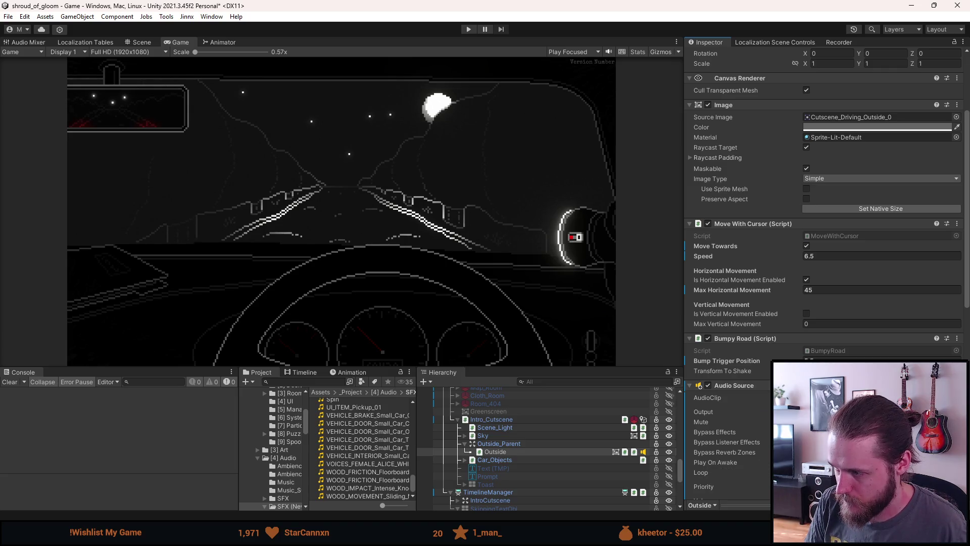
click(956, 398)
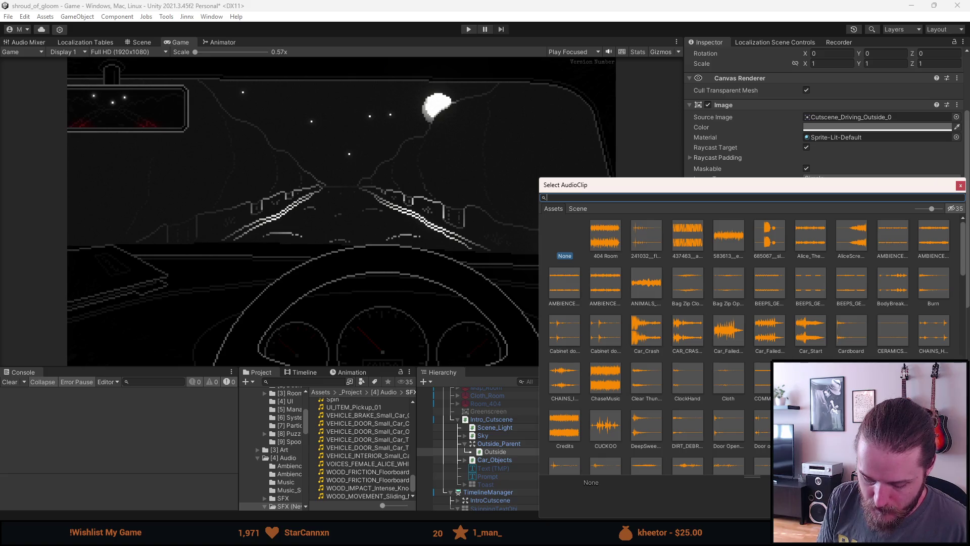
Step: Search the AudioClip picker for 'cardri' and 'drivi' clips, then close it without choosing
text(cardri)
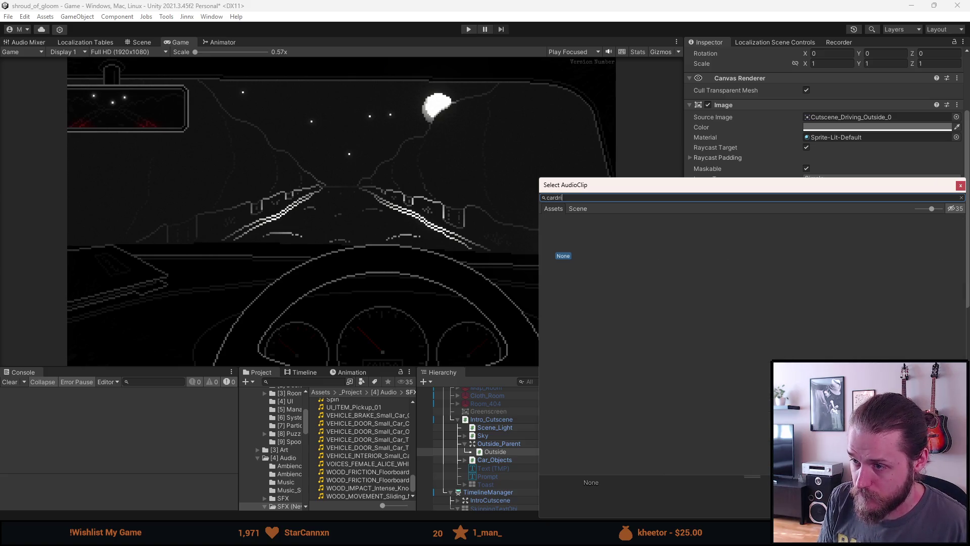
key(BackSpace)
key(BackSpace)
key(BackSpace)
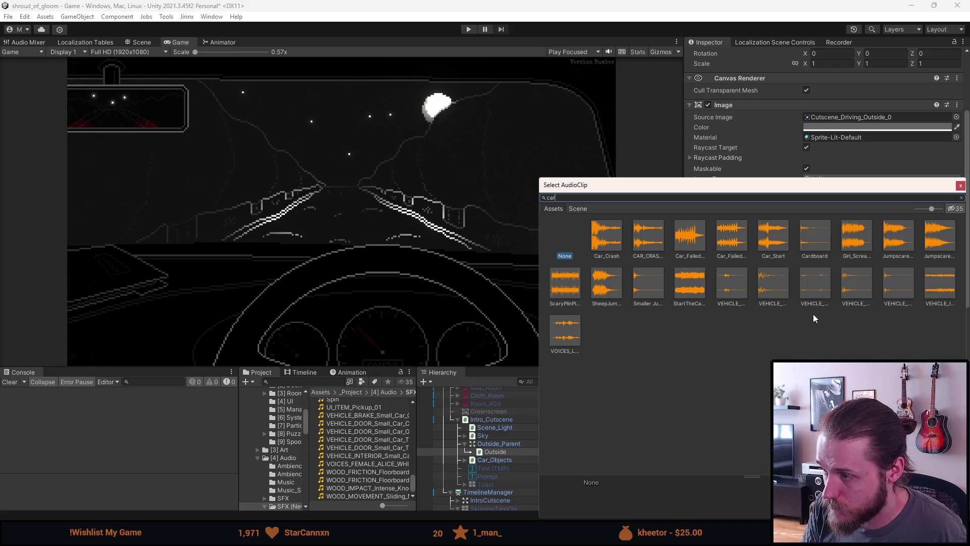
key(BackSpace)
key(BackSpace)
key(BackSpace)
text(drivi)
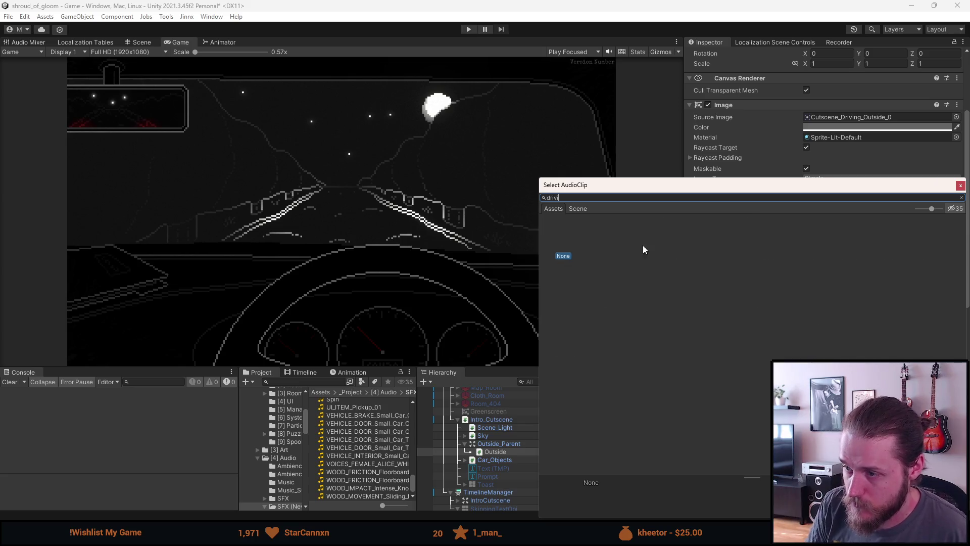
key(BackSpace)
key(BackSpace)
key(BackSpace)
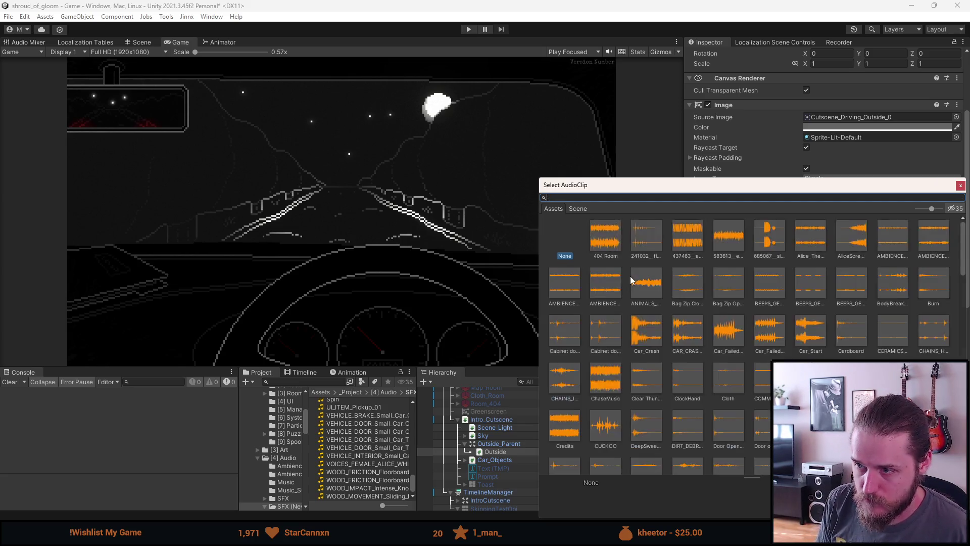
click(960, 185)
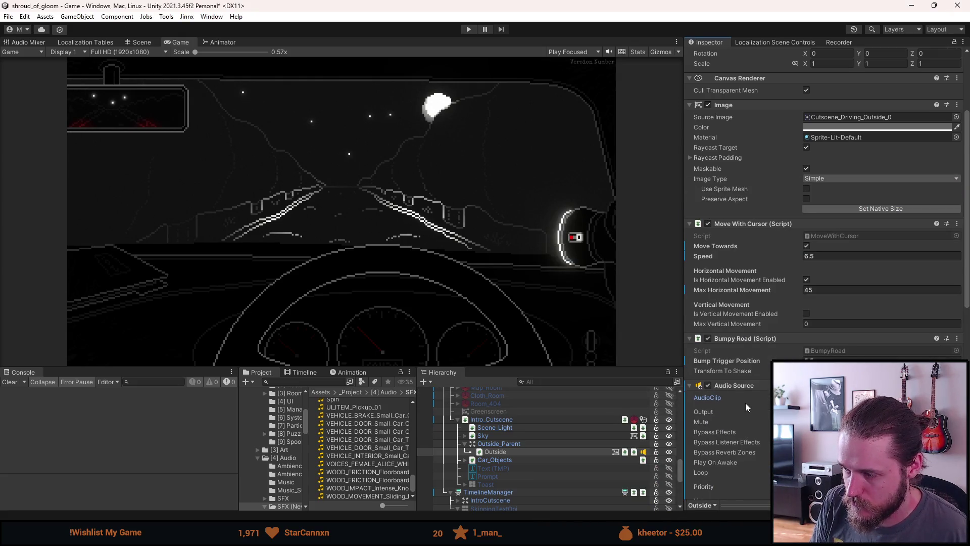
scroll(745, 402, down, 4)
scroll(744, 402, down, 2)
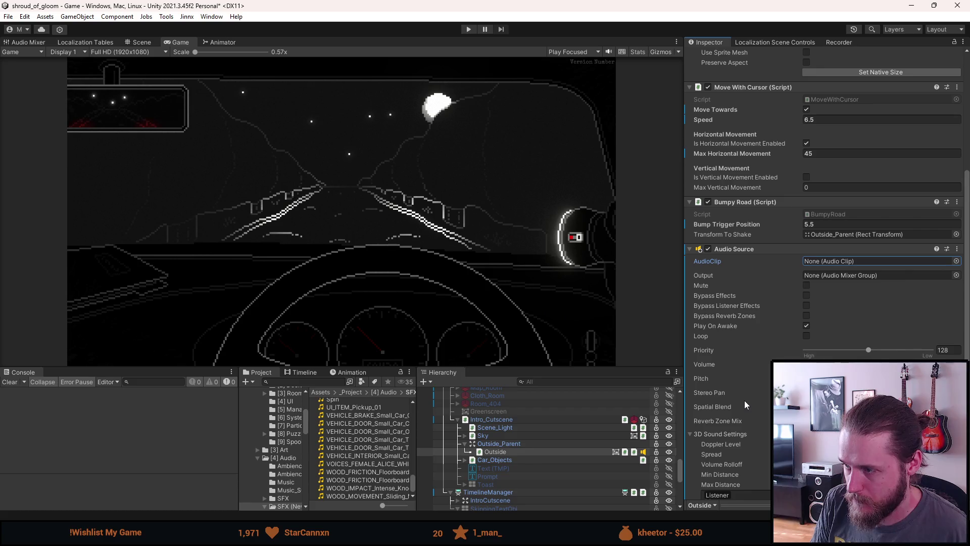
scroll(744, 400, down, 1)
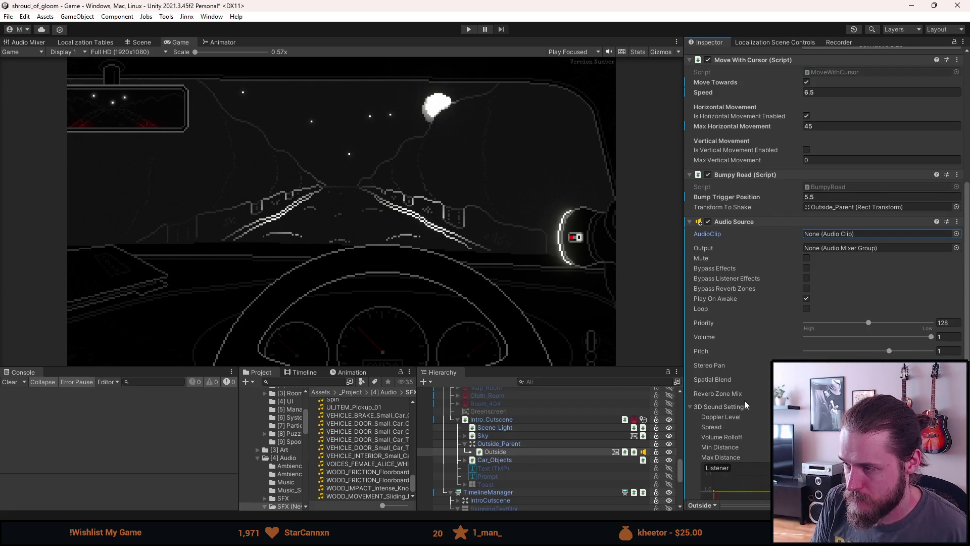
scroll(745, 401, up, 3)
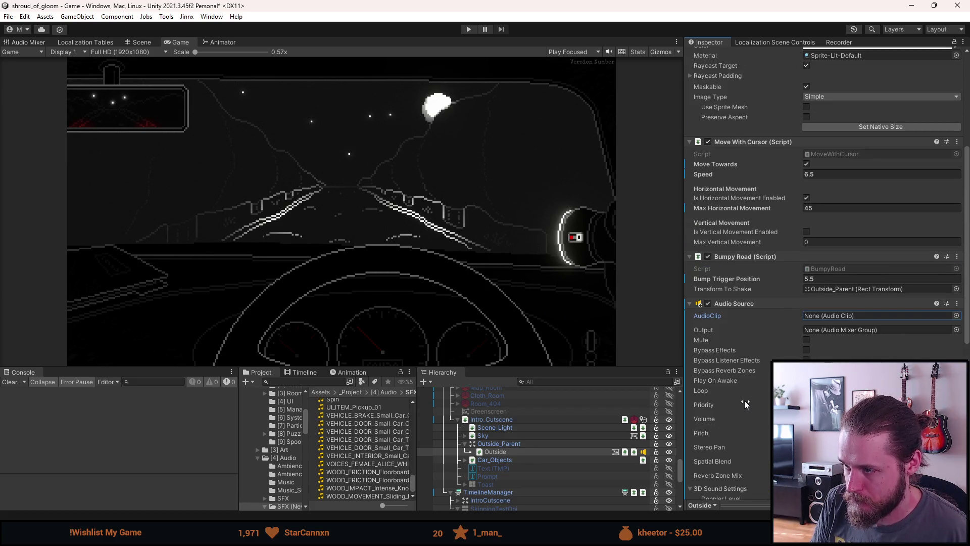
Step: Assign VEHICLE_INTERIOR_Small_Car_Gravel_Road_01 to the Audio Source and route its Output to SFX
right_click(757, 307)
click(740, 316)
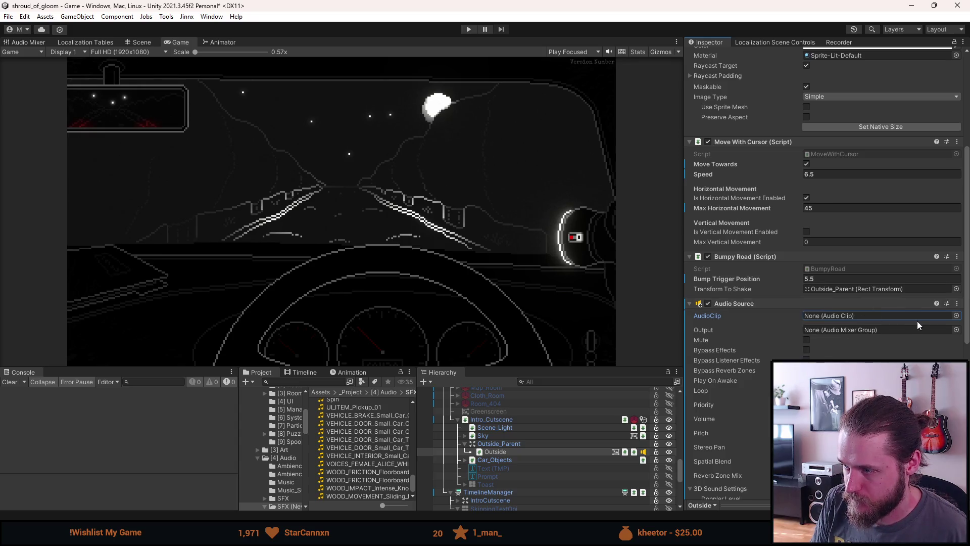
click(956, 315)
text(vechi)
key(BackSpace)
key(BackSpace)
text(hicl)
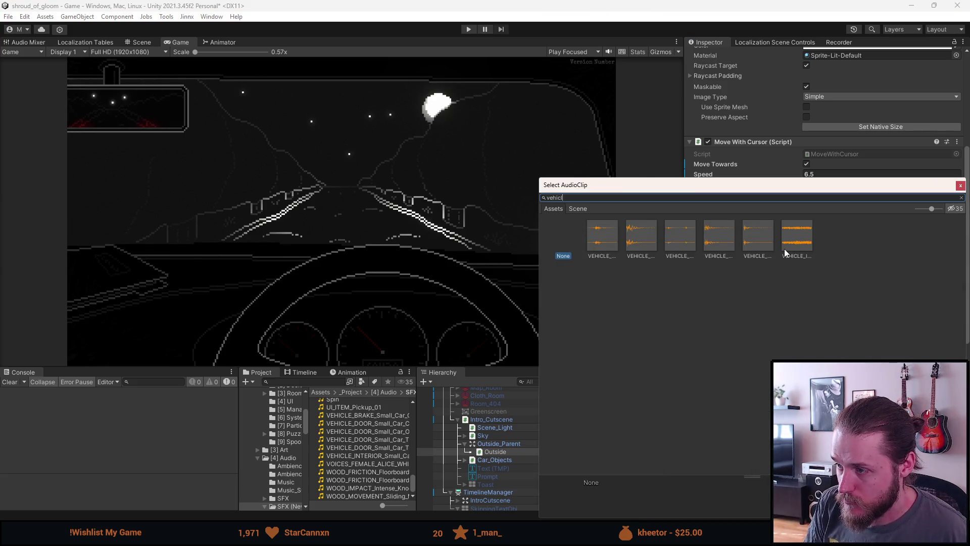
click(784, 249)
double_click(791, 241)
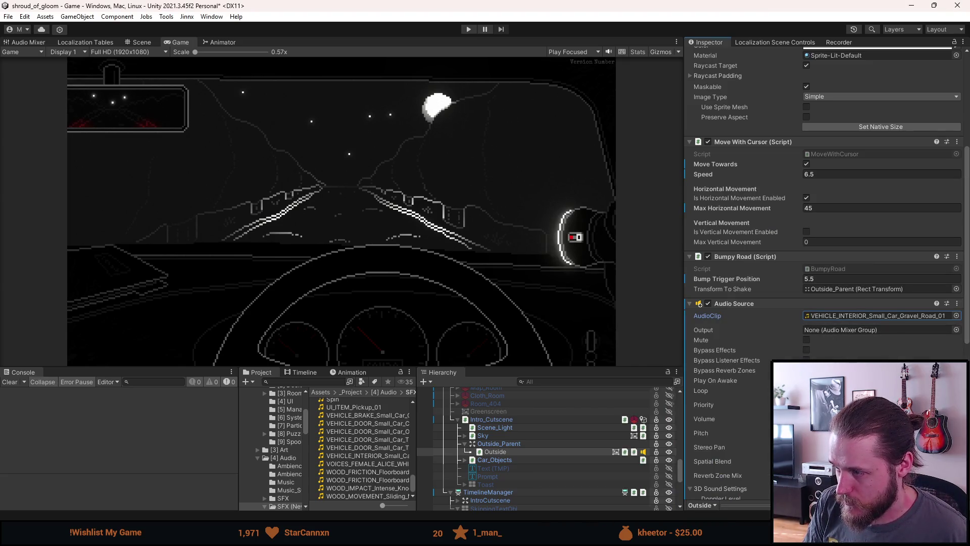
click(956, 329)
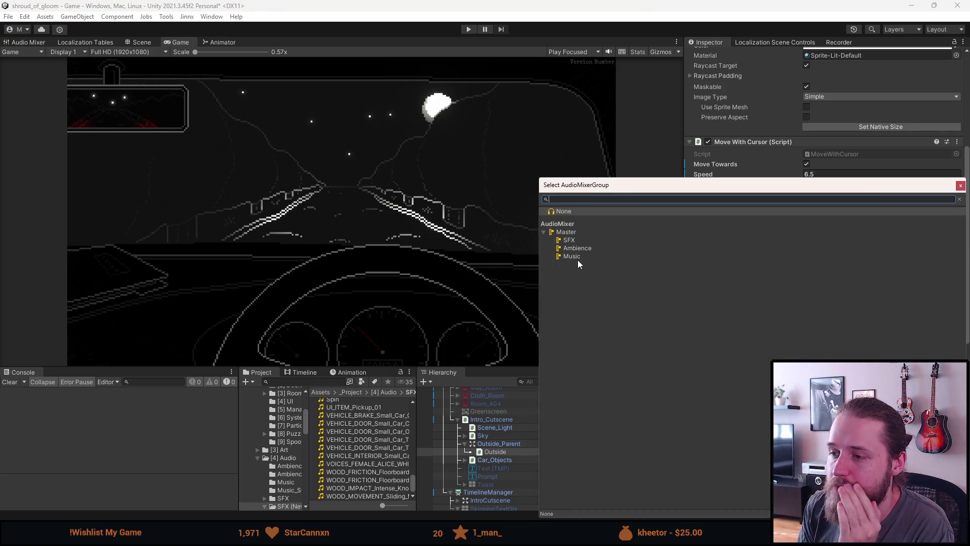
double_click(574, 241)
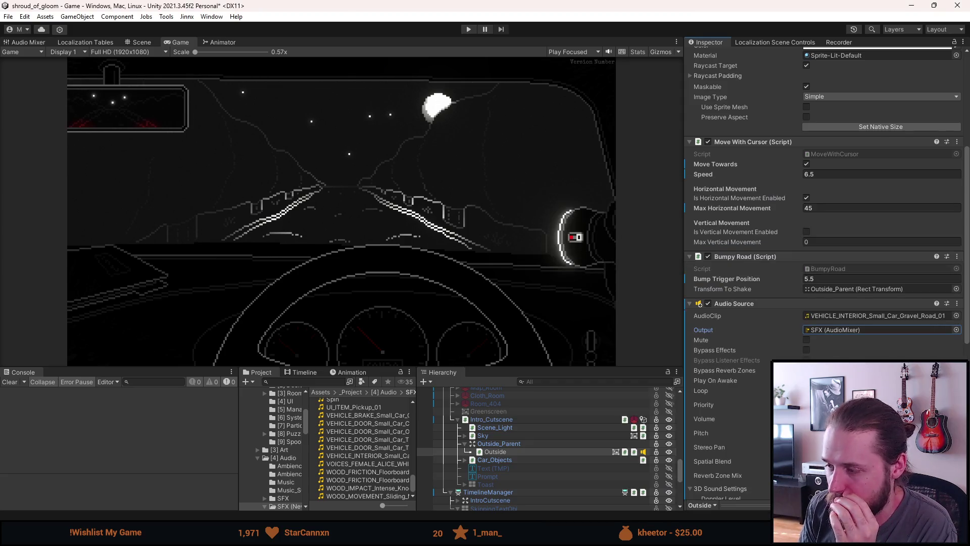
Step: Enable Loop on the gravel-road Audio Source and inspect Car_Driving found by searching 'driving'
click(807, 390)
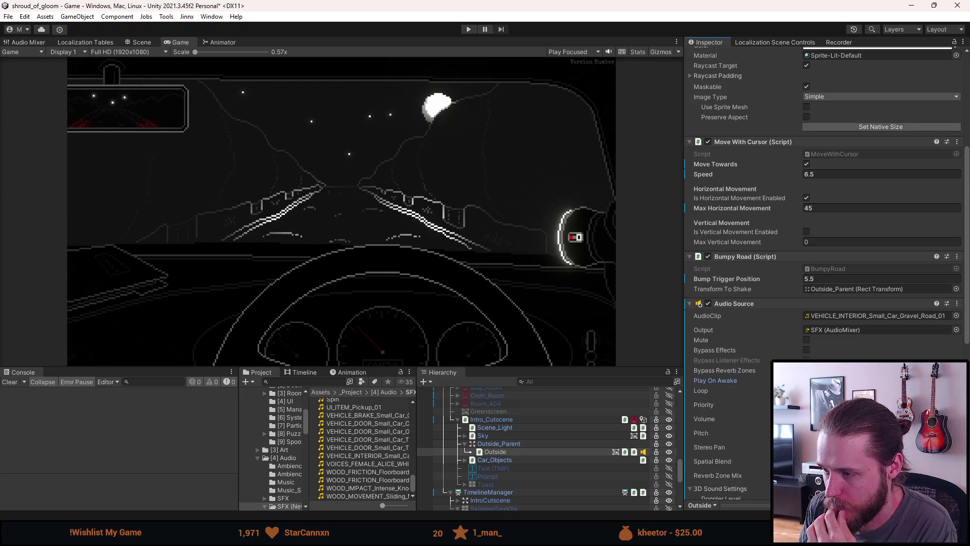
scroll(827, 273, down, 1)
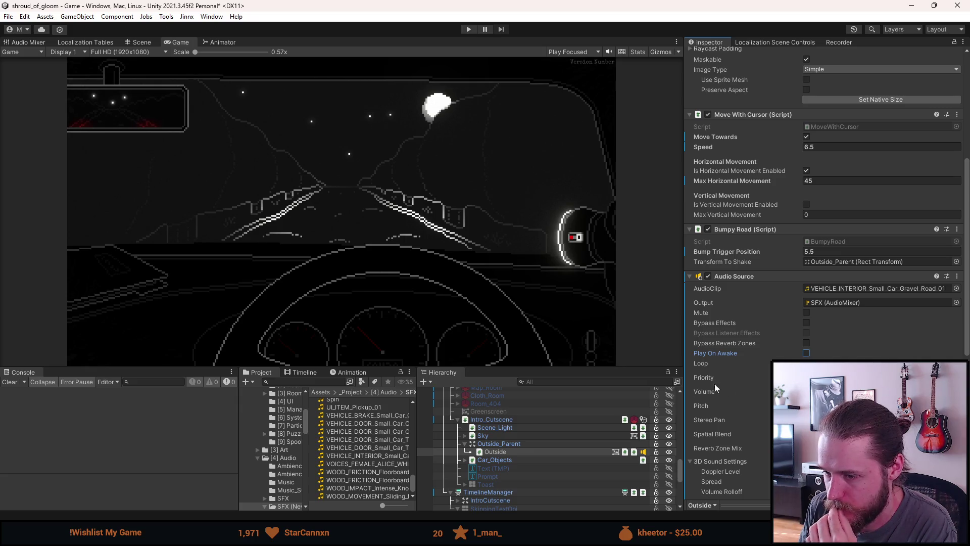
click(320, 383)
text(driving)
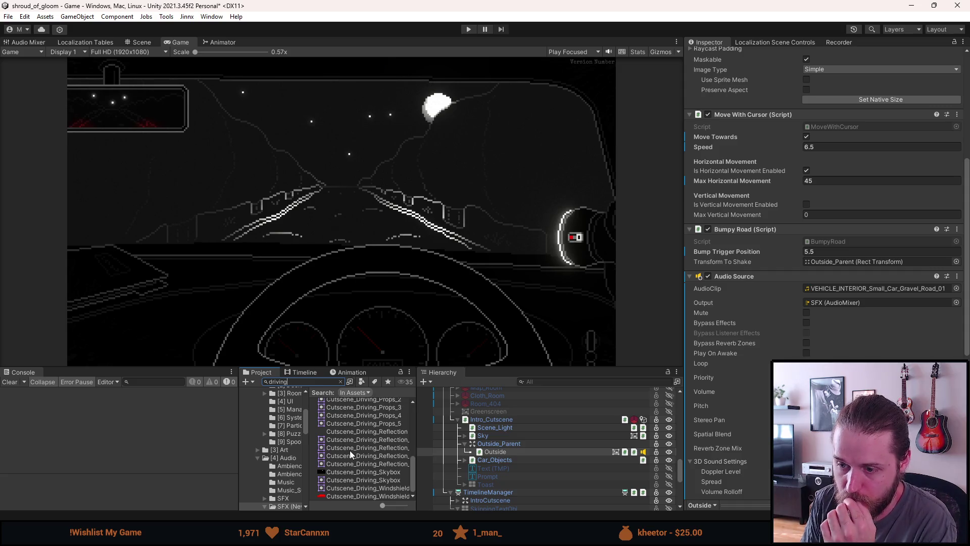
scroll(347, 451, up, 5)
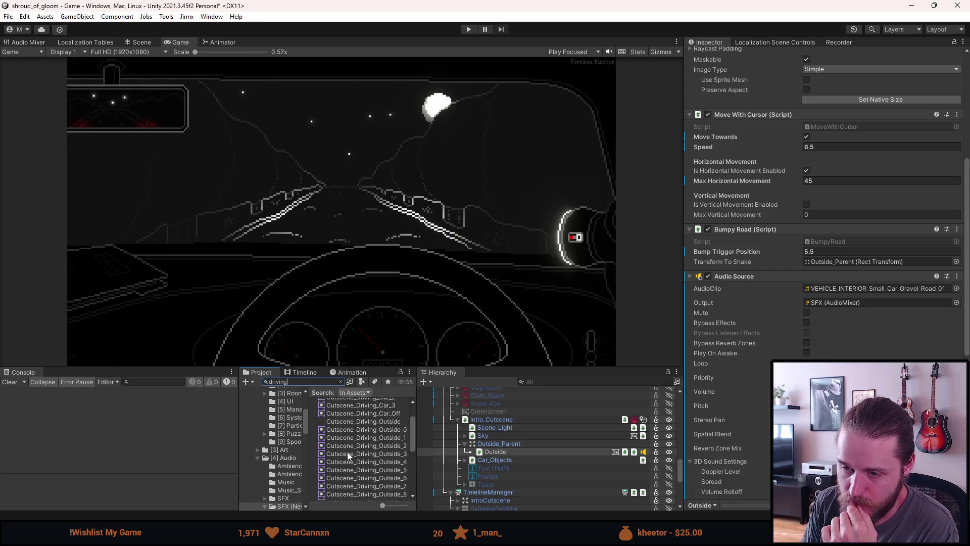
click(344, 403)
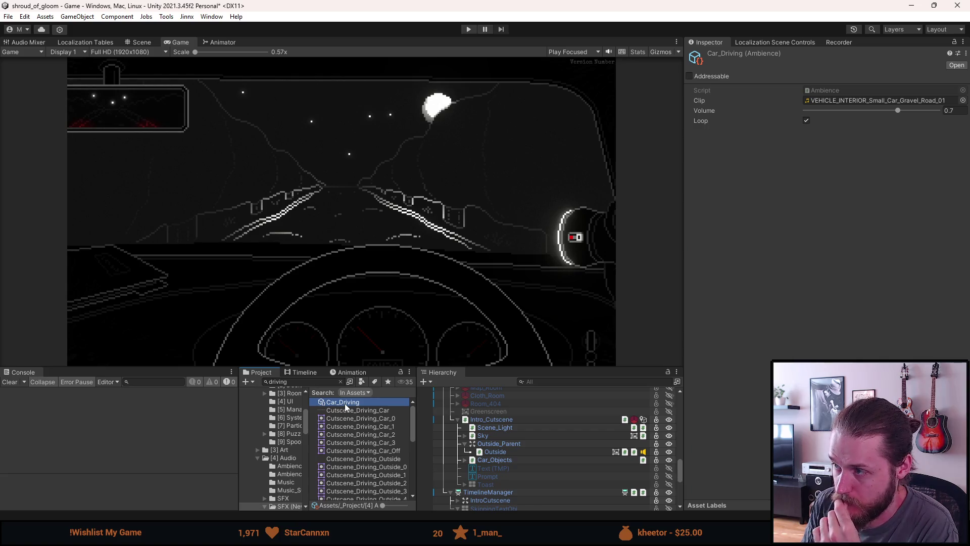
Step: Review Intro_Cutscene, clear the Project search, select Outside, and glance at IntroDriveCutscene.cs
click(537, 418)
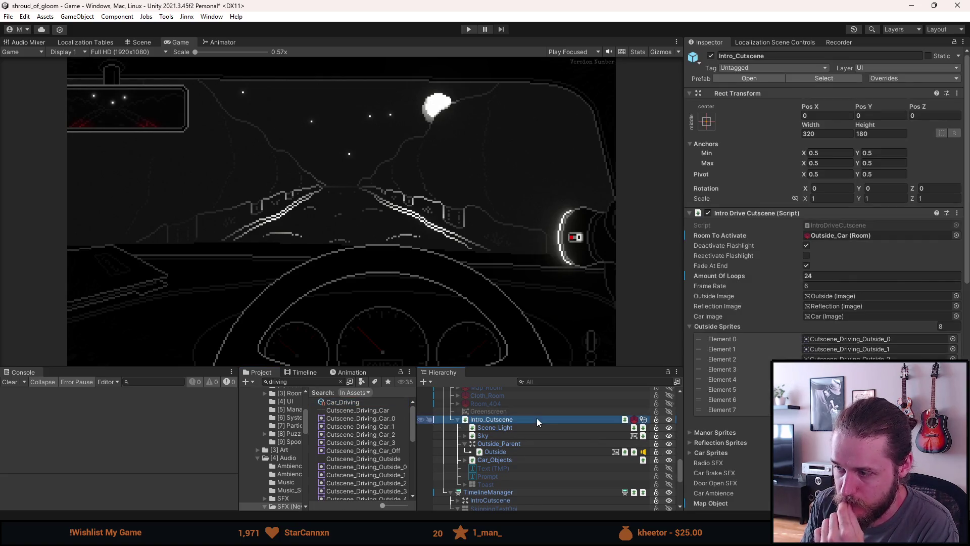
scroll(828, 227, down, 2)
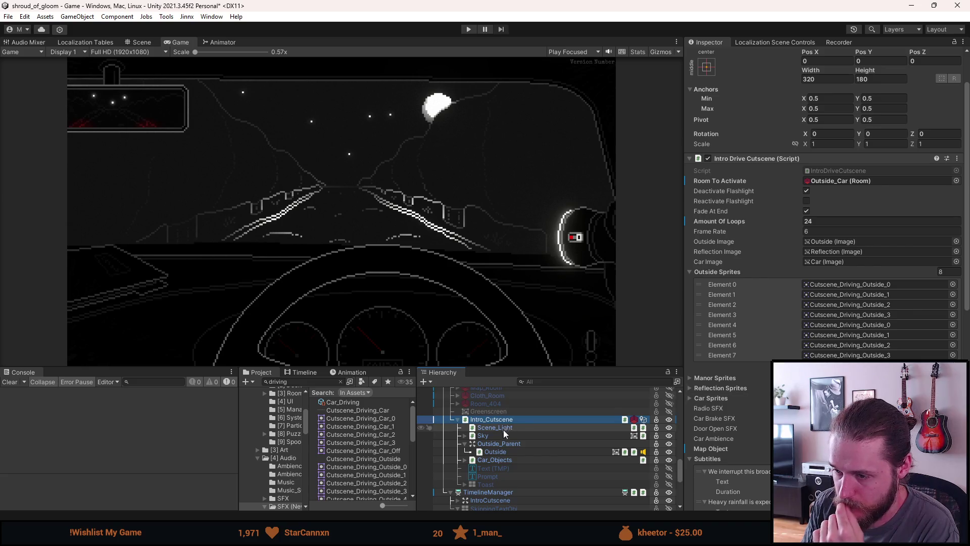
scroll(283, 404, up, 5)
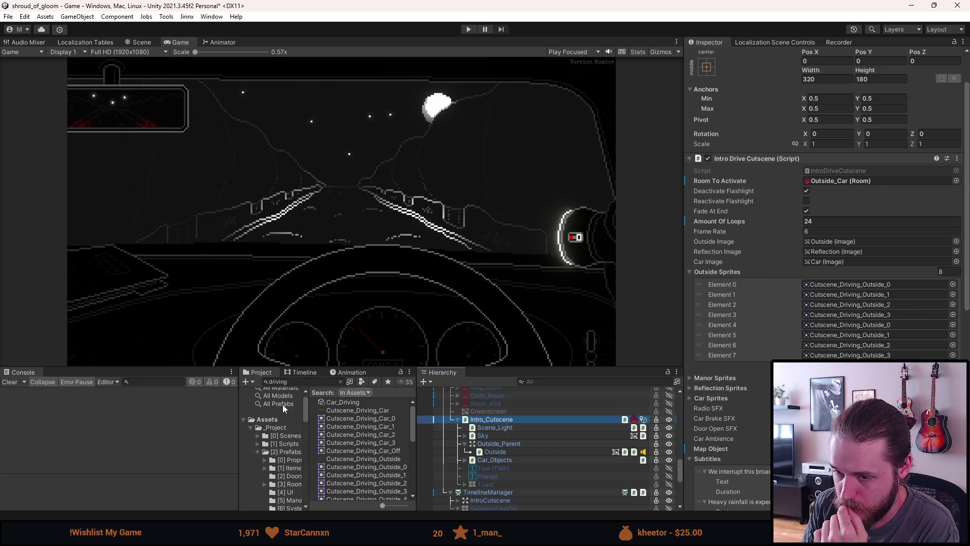
click(283, 436)
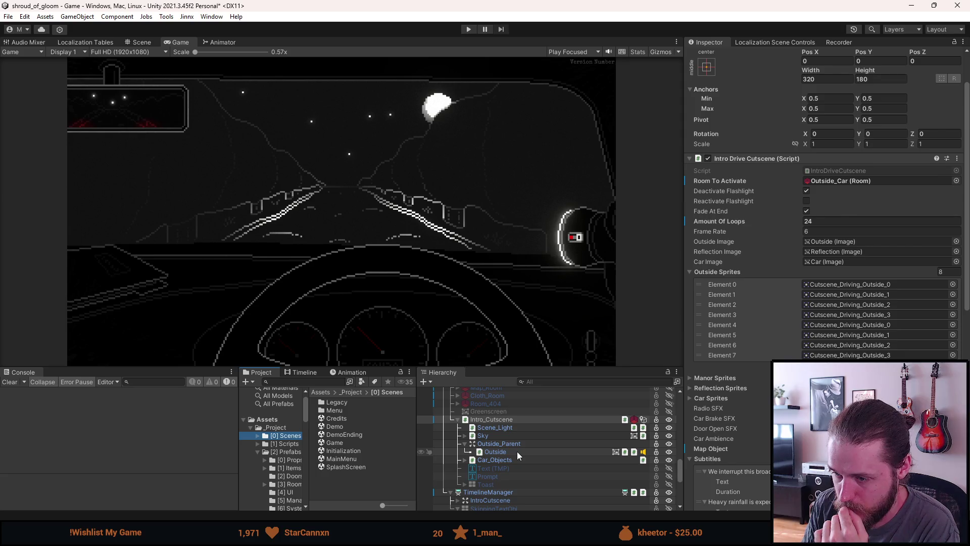
click(517, 451)
scroll(828, 202, down, 3)
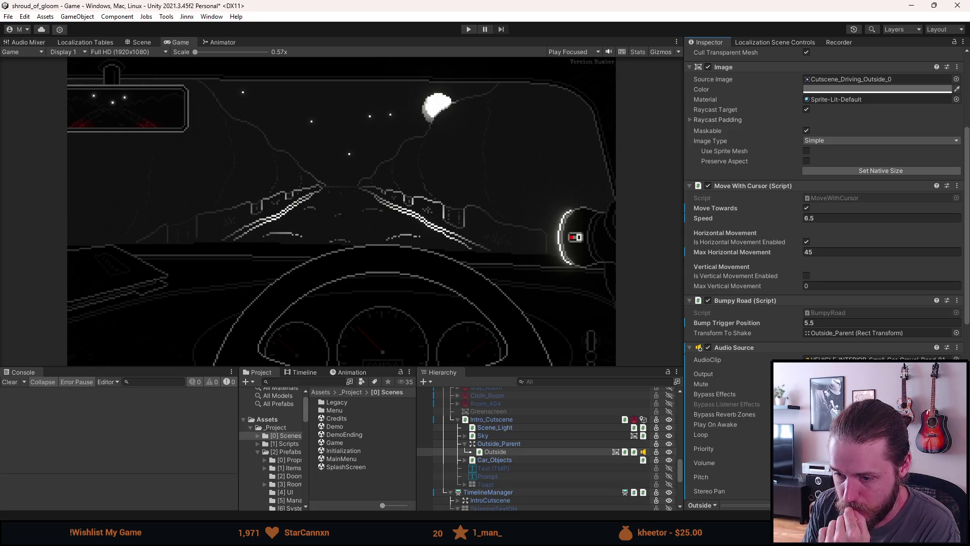
key(alt+Tab)
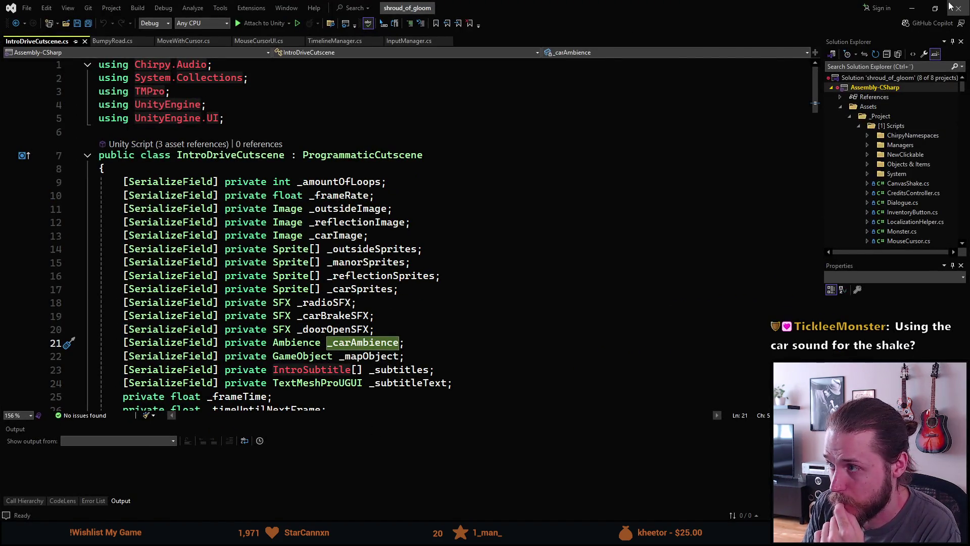
click(950, 6)
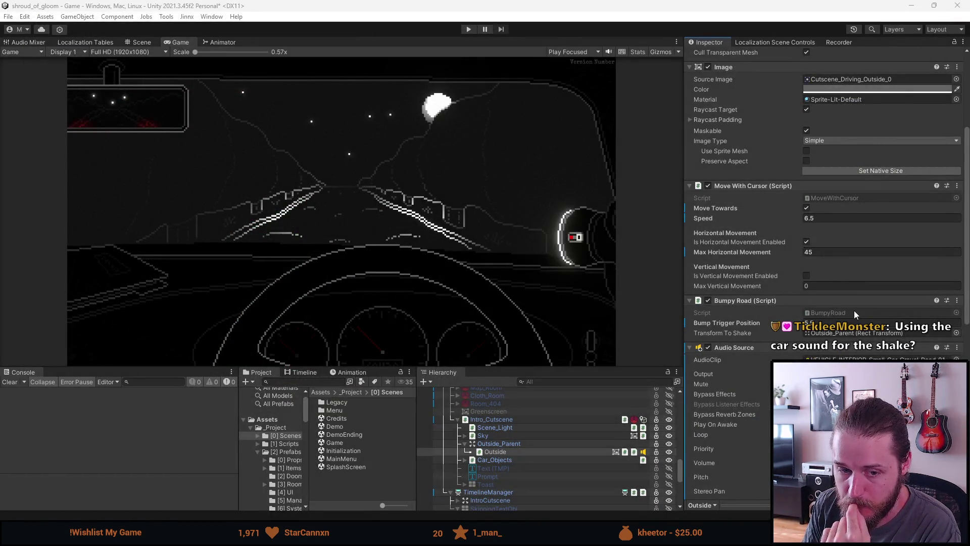
Step: Set Outside's gravel-road Audio Source Volume to 0.7, then open the BumpyRoad script
scroll(854, 310, down, 1)
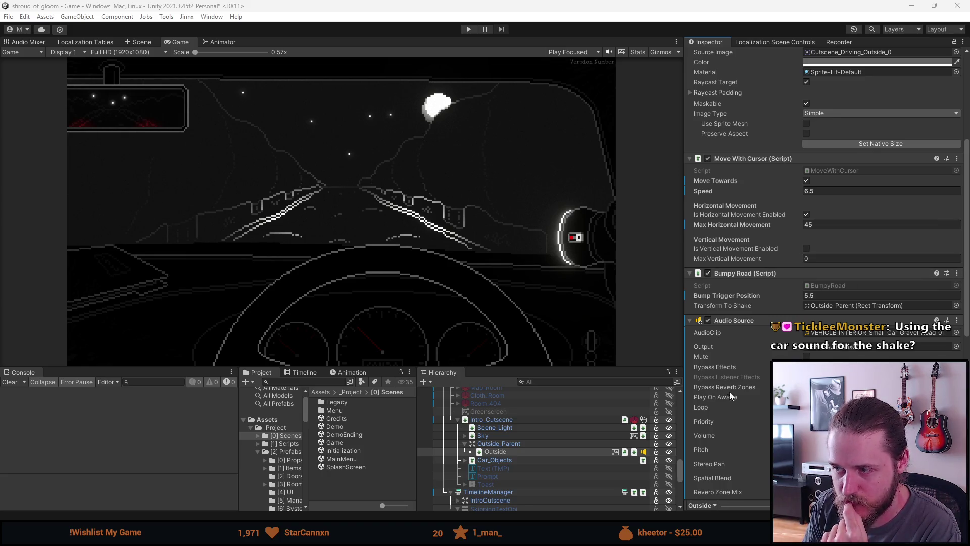
scroll(732, 377, down, 3)
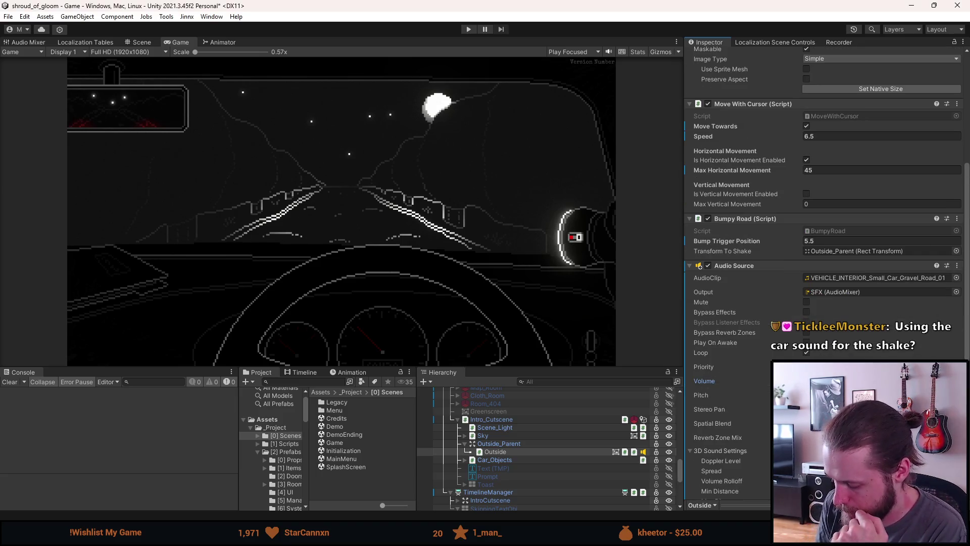
scroll(828, 303, down, 2)
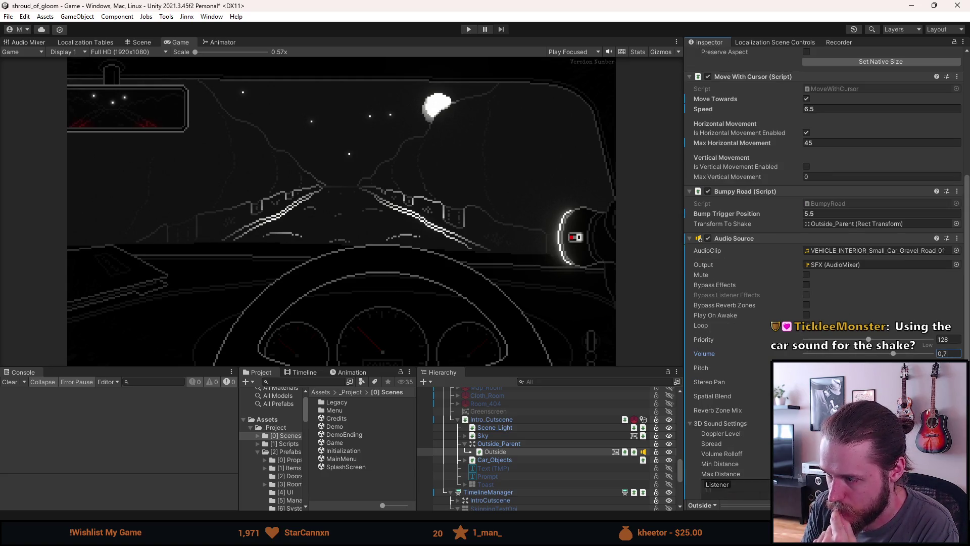
key(Return)
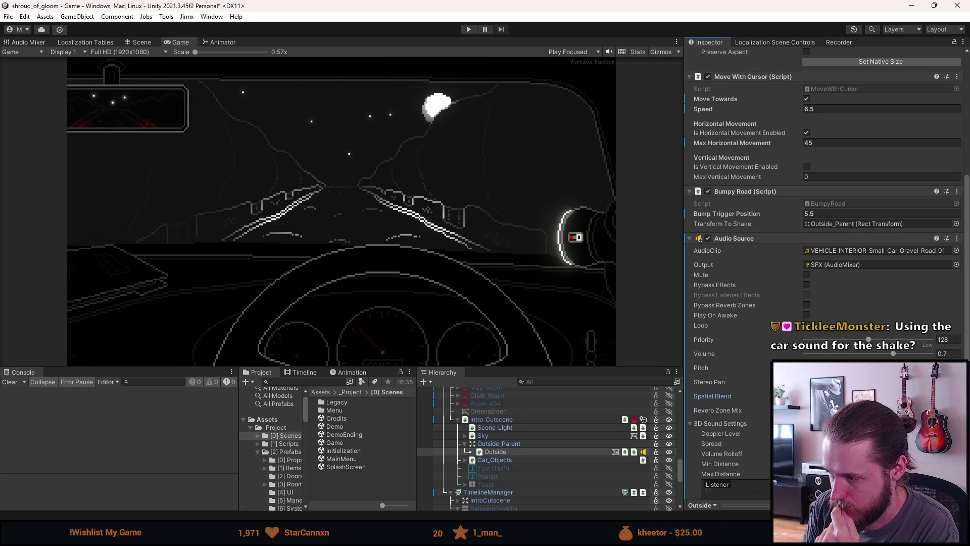
scroll(886, 319, up, 3)
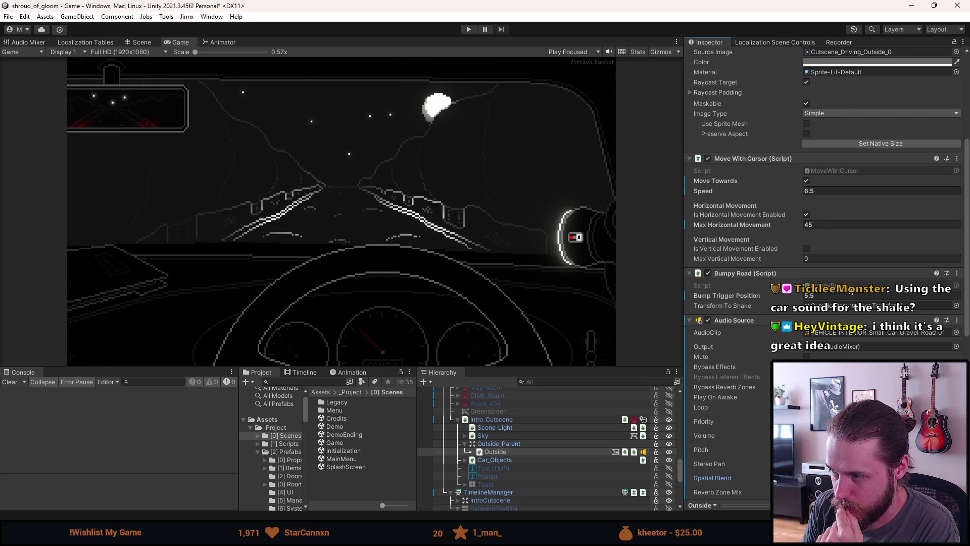
double_click(850, 286)
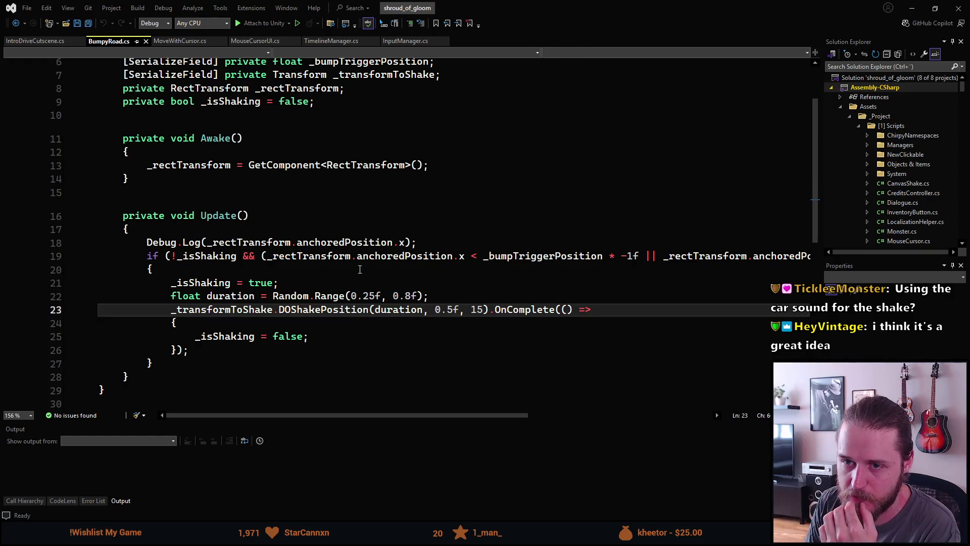
Step: Add a private AudioSource _audioSource field and assign it with GetComponent in Awake
click(351, 188)
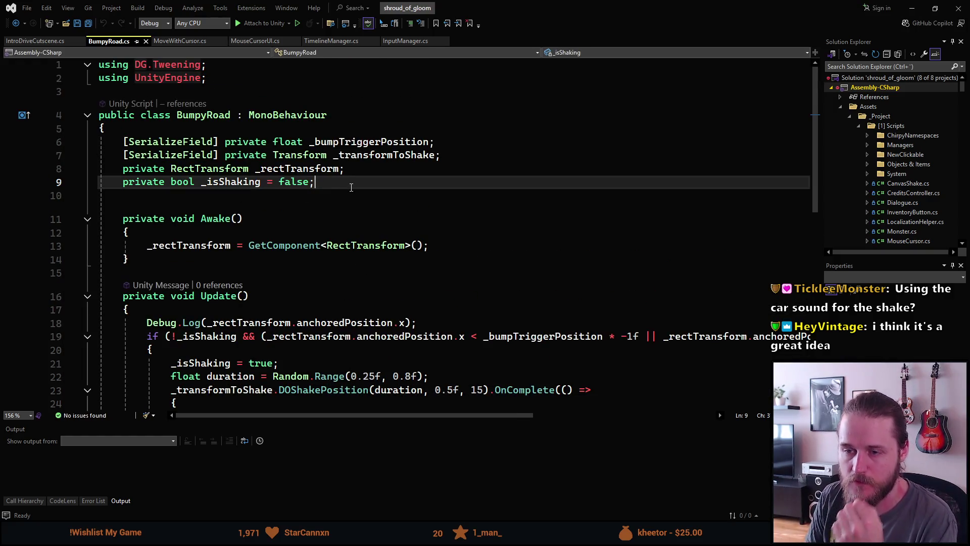
key(Return)
text(private AudioSou)
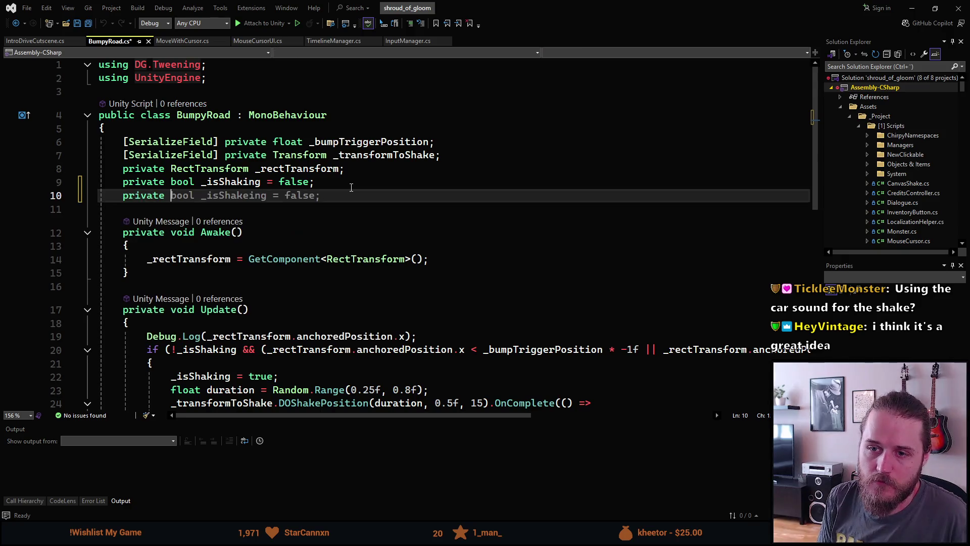
key(Tab)
key(Tab)
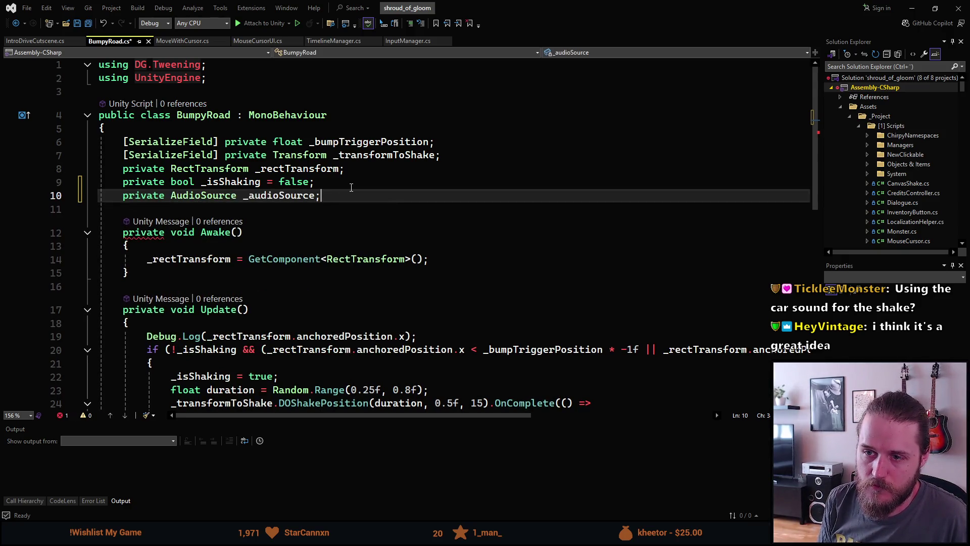
key(Down)
key(Down)
key(Down)
key(Return)
text(_aud)
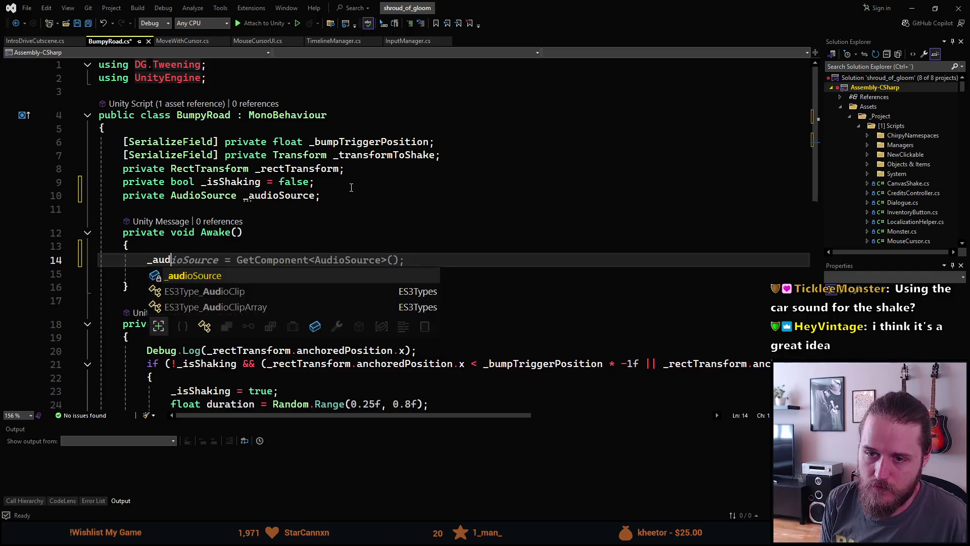
key(Tab)
key(Tab)
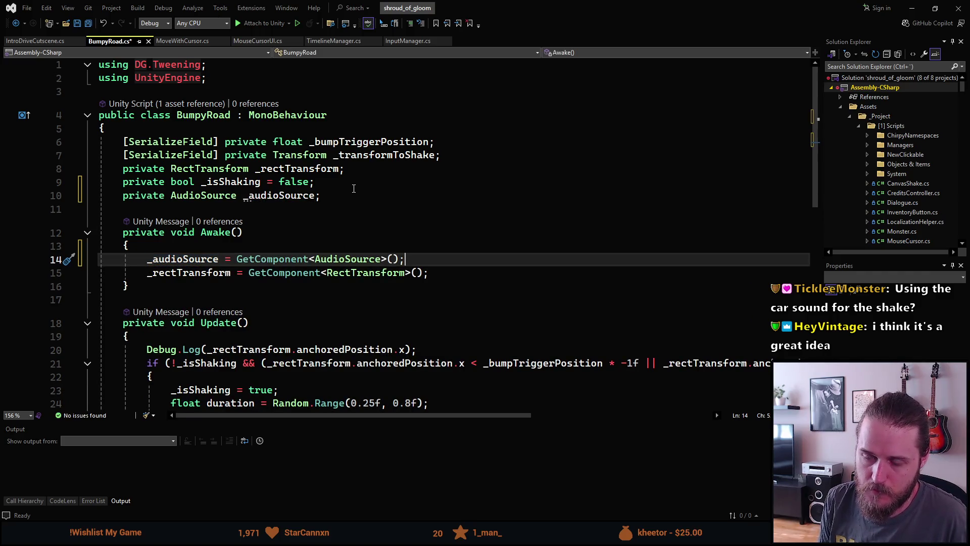
key(Down)
key(Down)
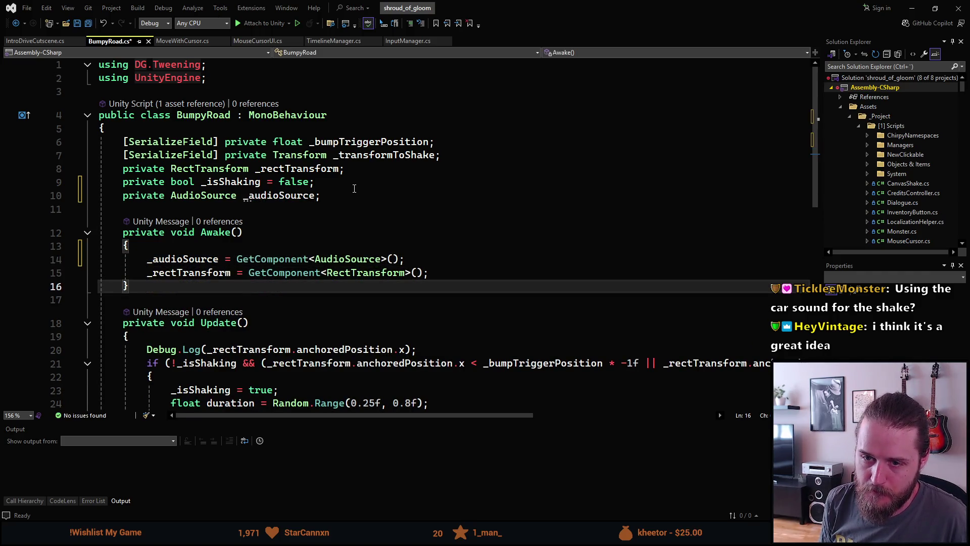
scroll(355, 186, down, 4)
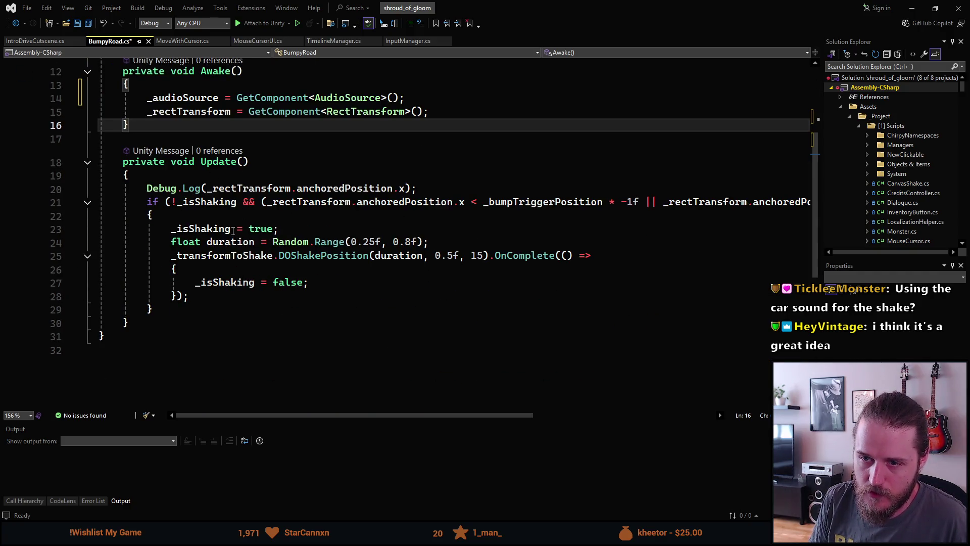
Step: Set _audioSource.volume = 1f right after _isShaking = true when a shake starts
click(295, 232)
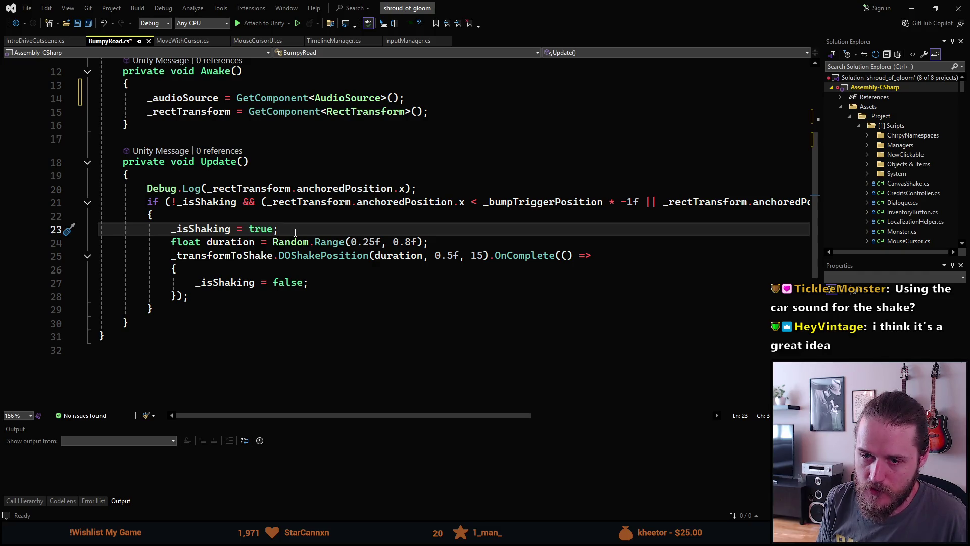
key(Return)
text(_aud)
key(Tab)
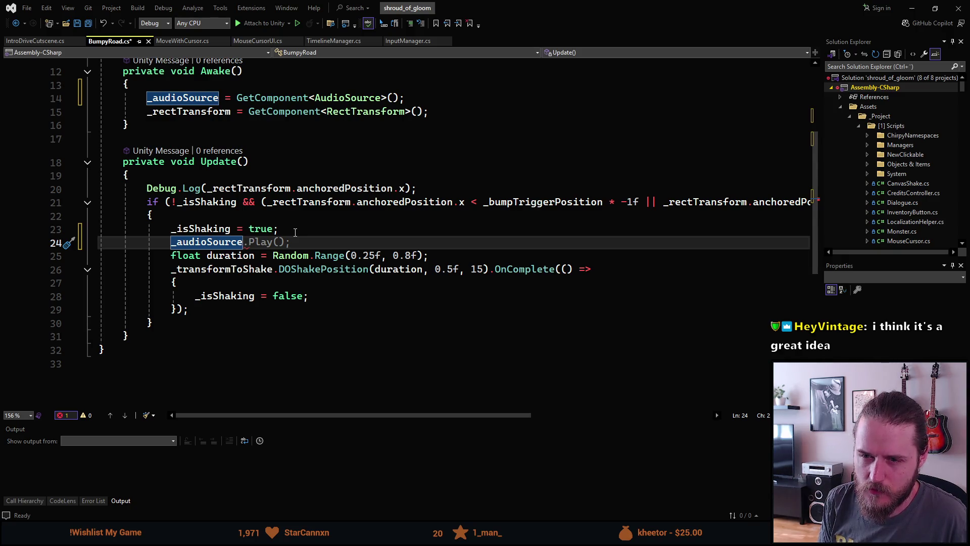
text(.volume = 1f;)
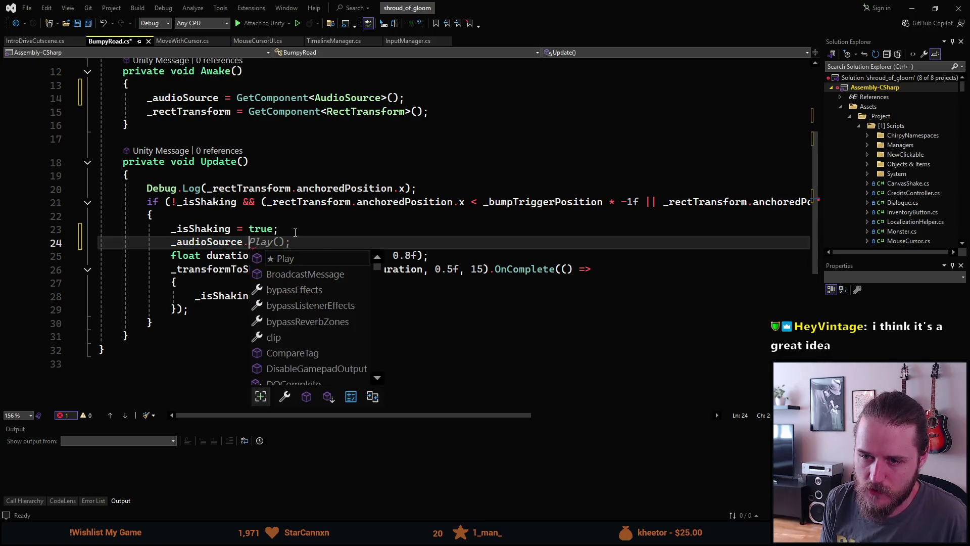
Step: Restore _audioSource.volume to 0.7f in the shake's completion callback and save BumpyRoad.cs
key(Down)
key(Down)
key(Down)
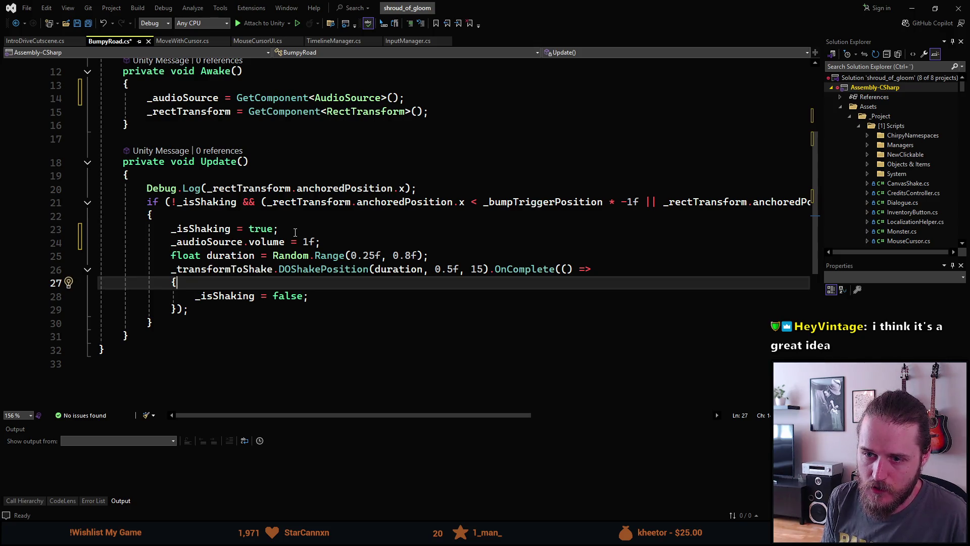
key(Return)
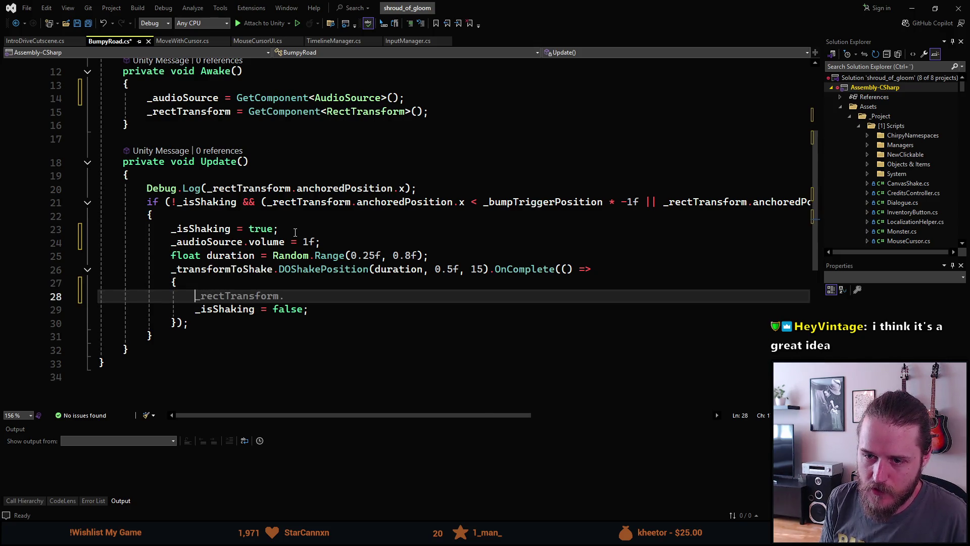
text(_au)
key(Tab)
text(.vol)
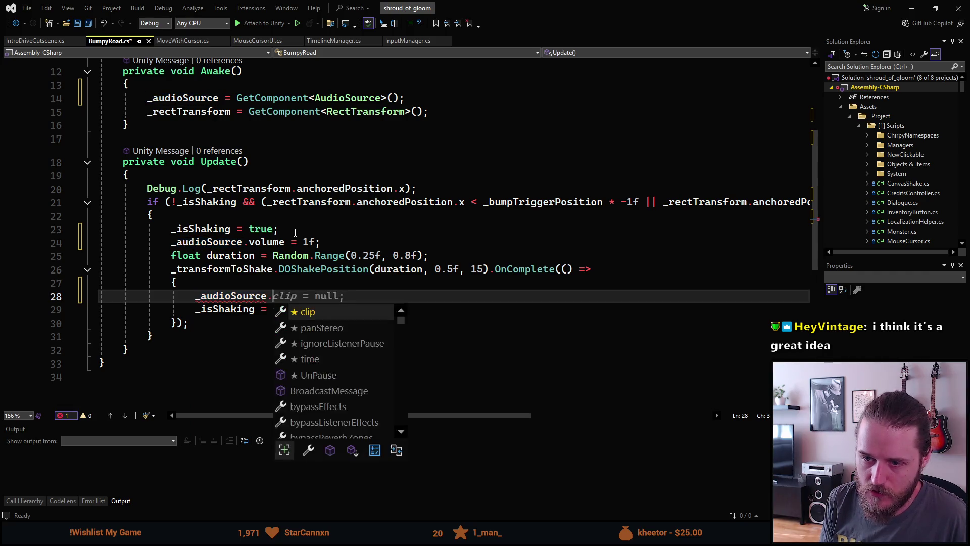
key(Tab)
text(= 0.)
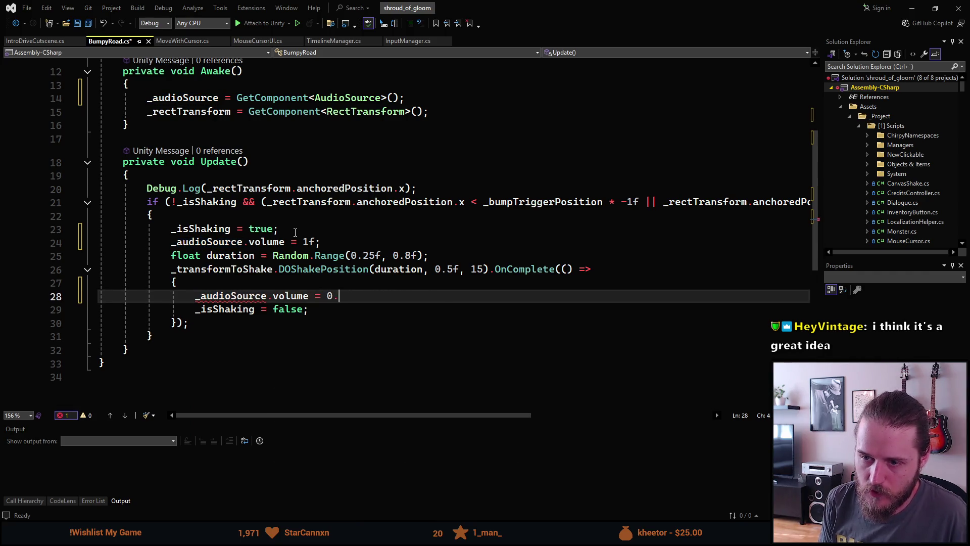
text(7f;)
key(ctrl+s)
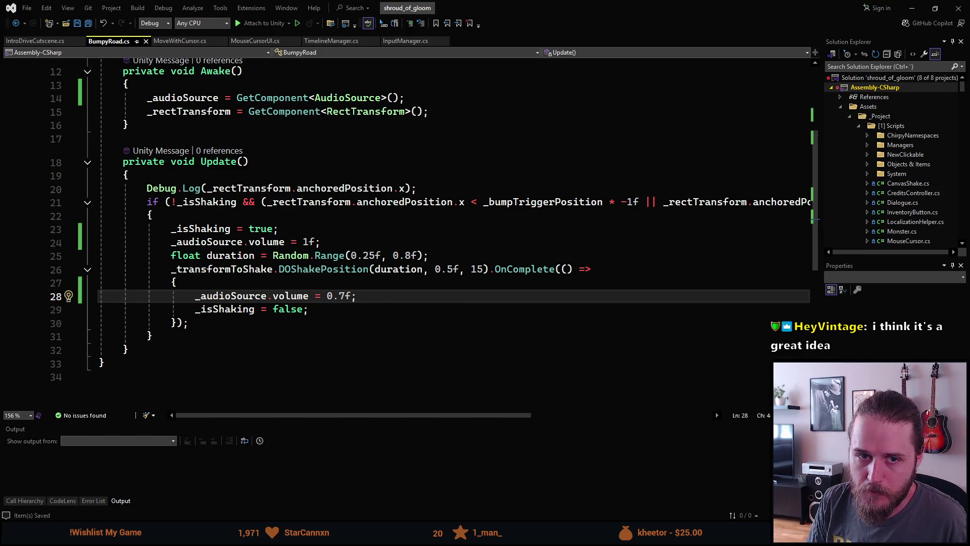
click(910, 8)
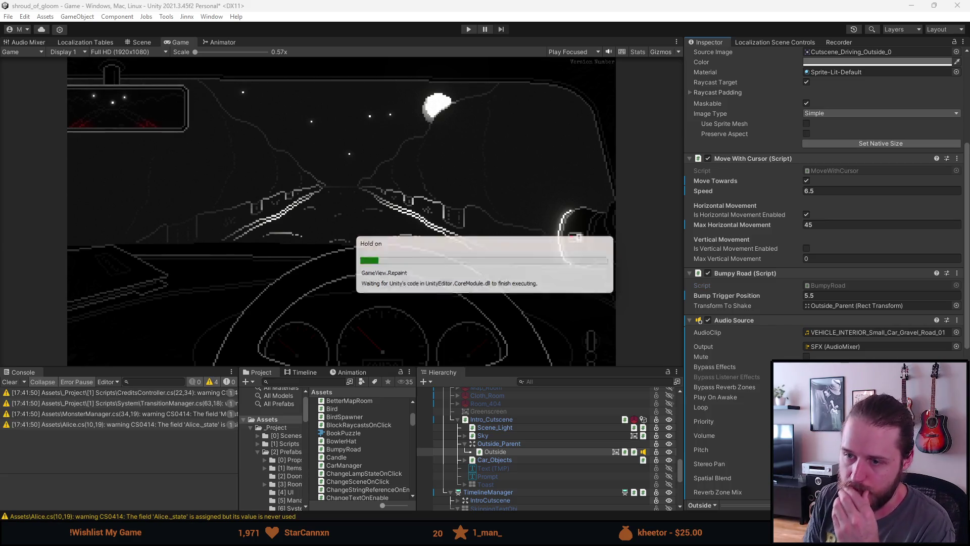
Step: Play the driving cutscene, pause and stop it, then start play mode again
click(468, 29)
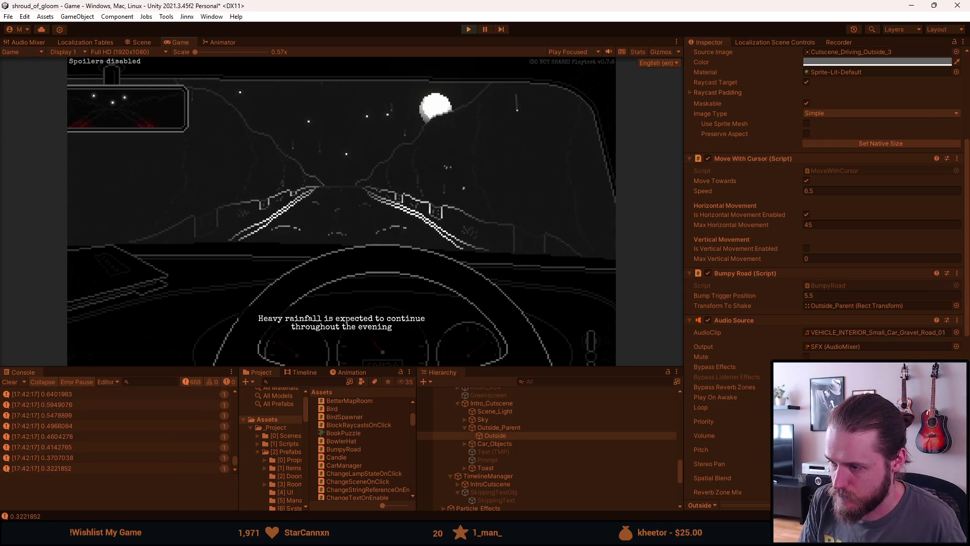
key(Escape)
click(470, 31)
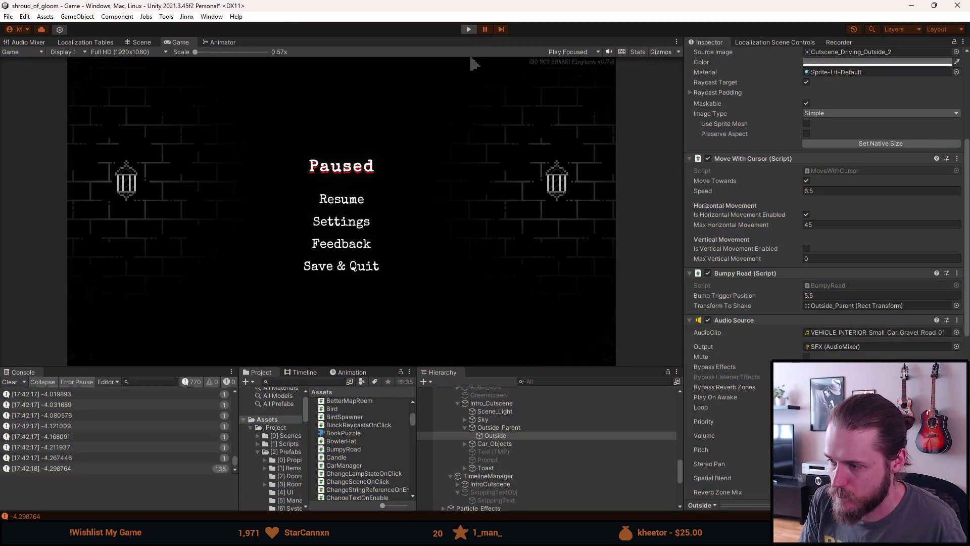
click(469, 31)
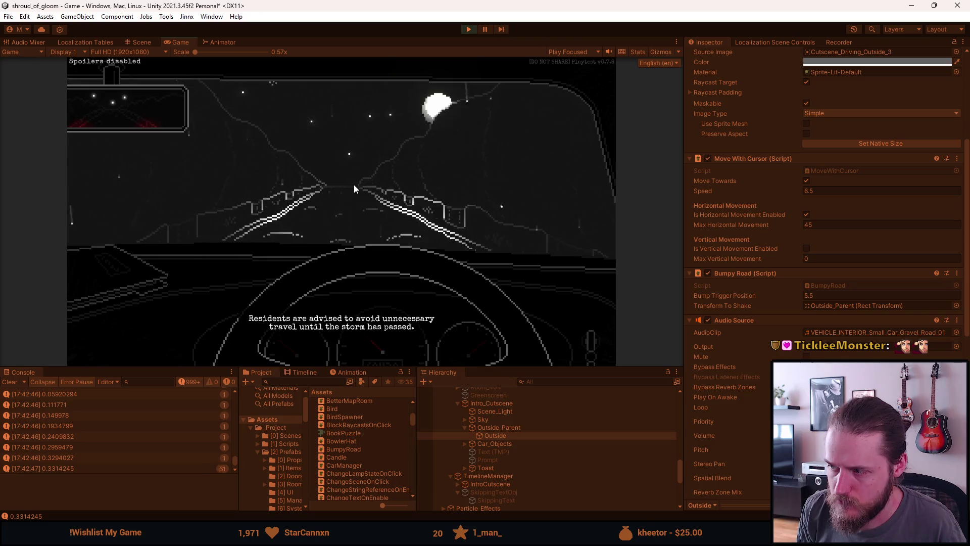
Step: Drag the in-game Audio settings Sound volume slider to maximum, then resume the cutscene
key(Escape)
click(342, 217)
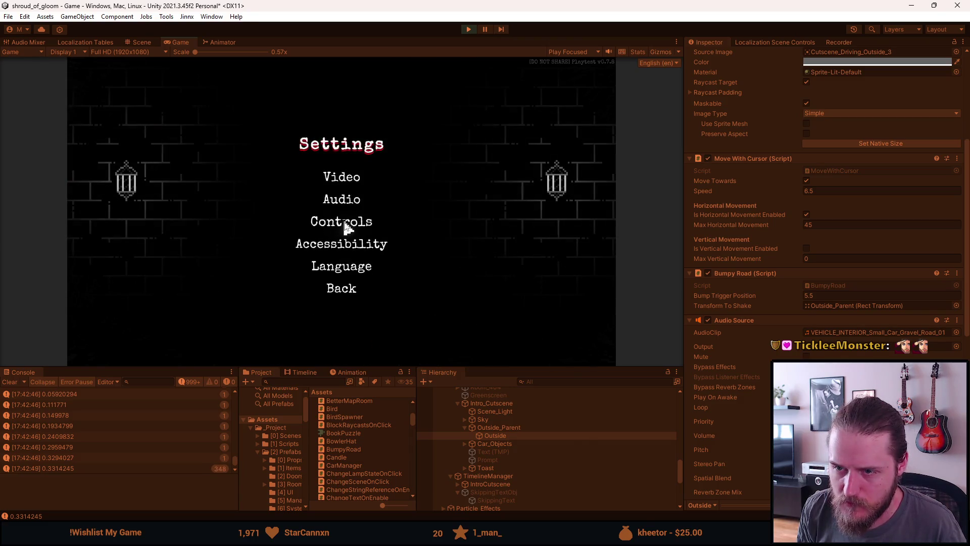
click(342, 177)
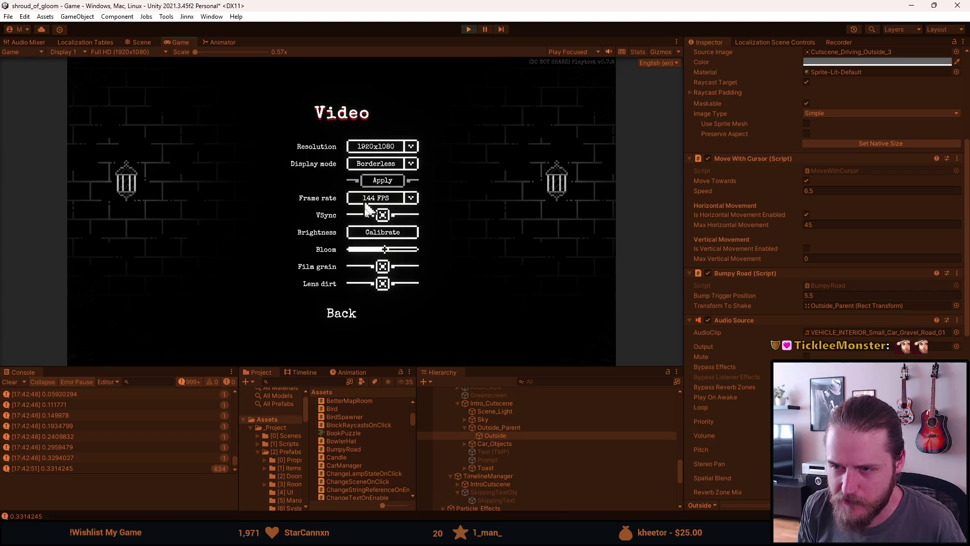
click(340, 310)
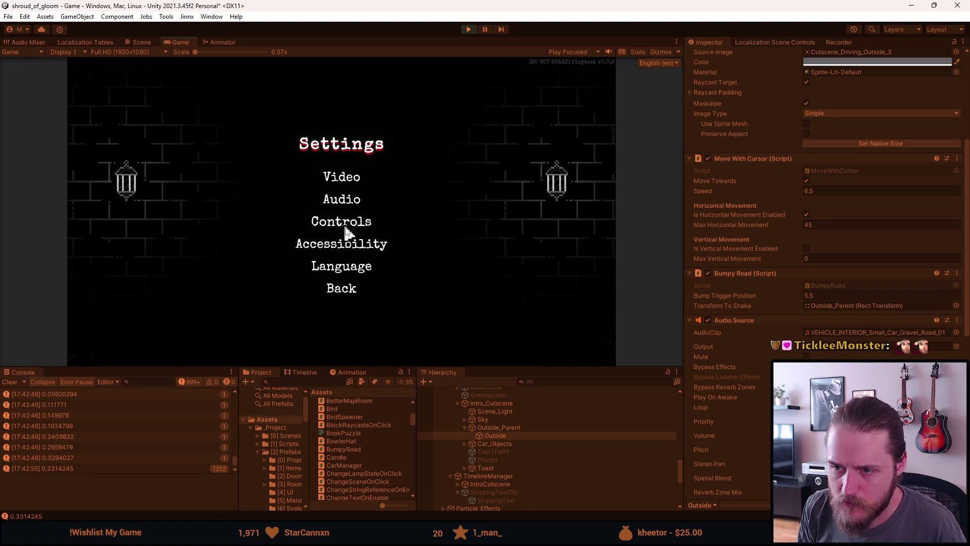
click(342, 200)
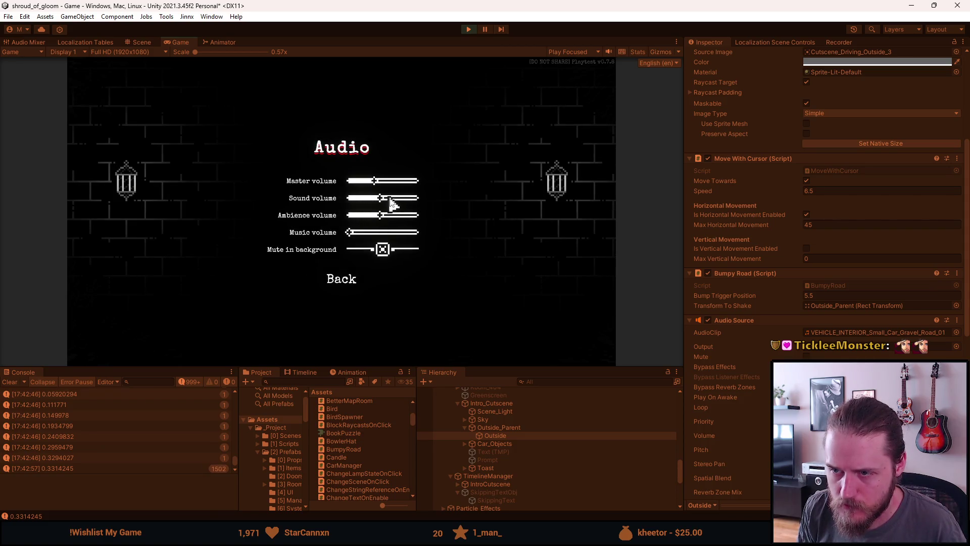
mouse_move(390, 201)
mouse_down()
mouse_move(434, 208)
mouse_move(395, 203)
mouse_up()
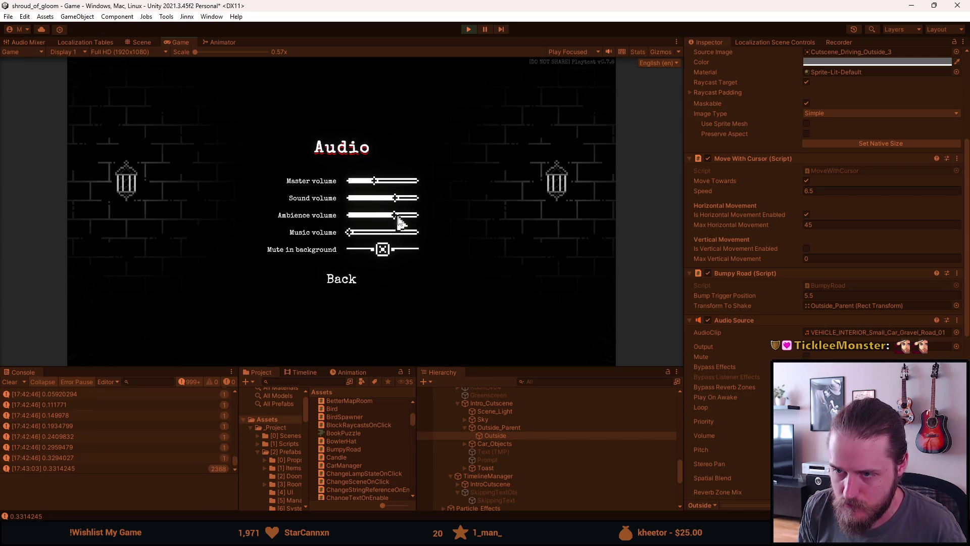
click(348, 275)
click(346, 283)
click(345, 207)
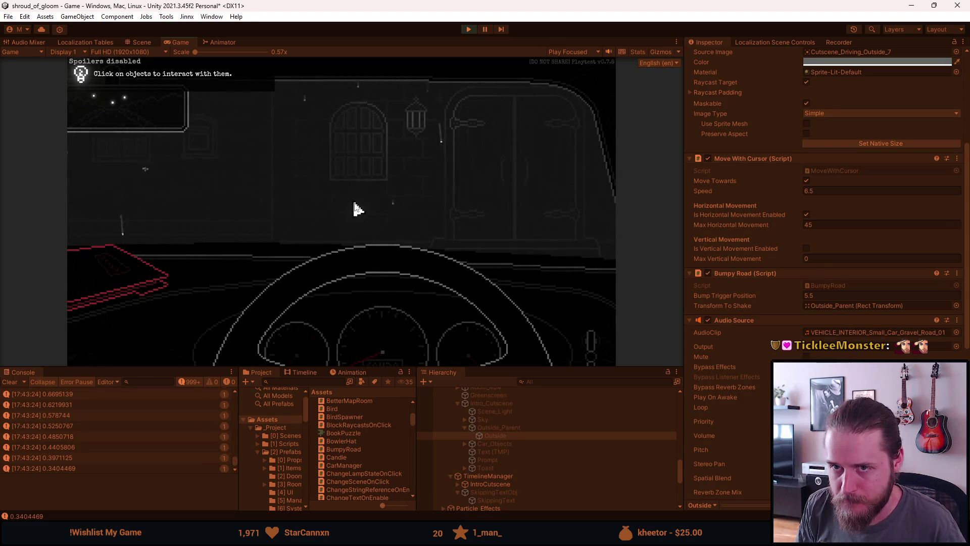
Step: Pause the game and check the gravel-road Audio Source Volume of 0.7 in the Inspector
key(Escape)
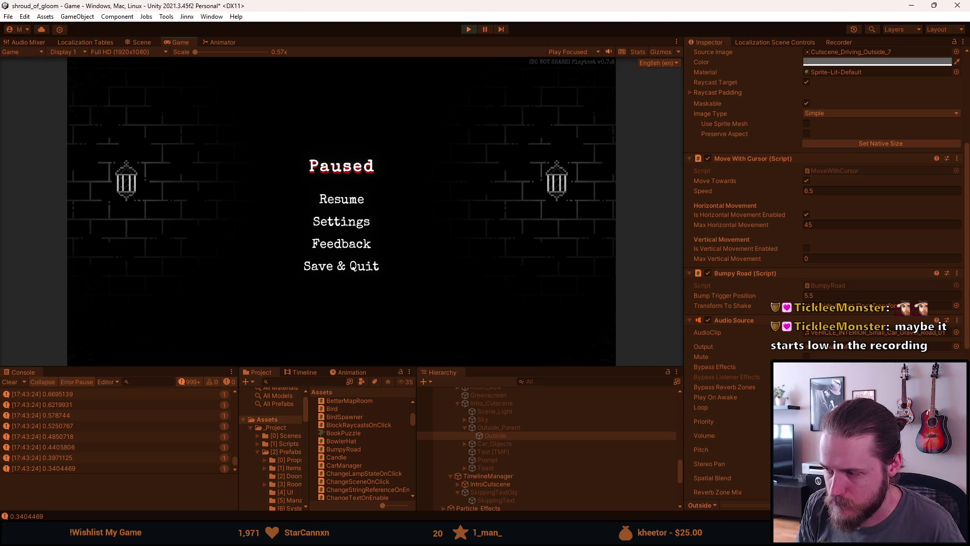
scroll(823, 202, up, 5)
scroll(823, 202, down, 7)
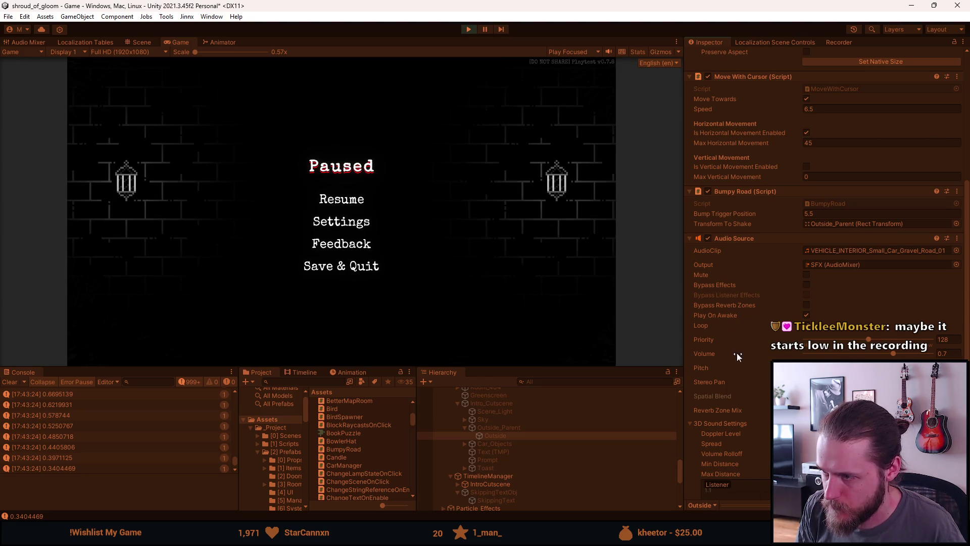
scroll(737, 352, down, 3)
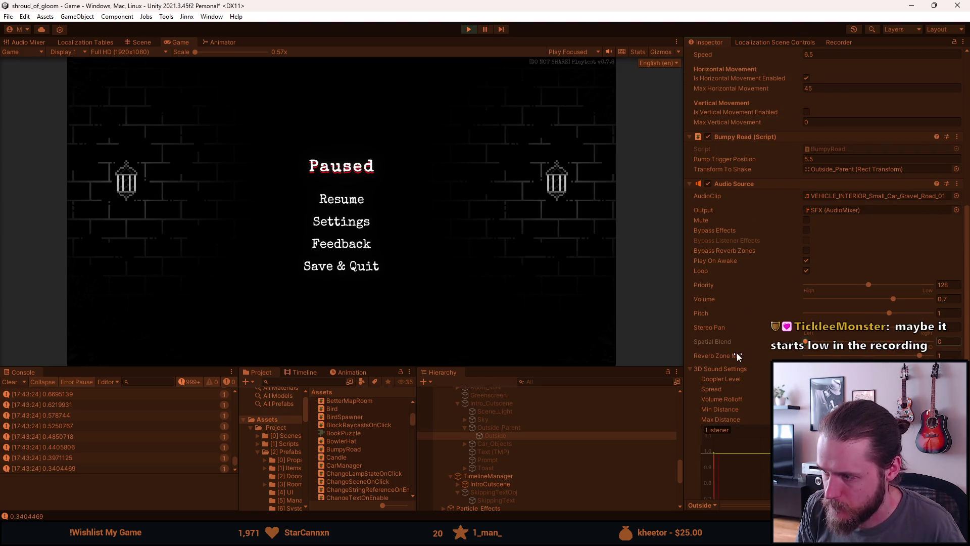
Step: Resume and reload the game from the start via the F1 developer tools
click(343, 202)
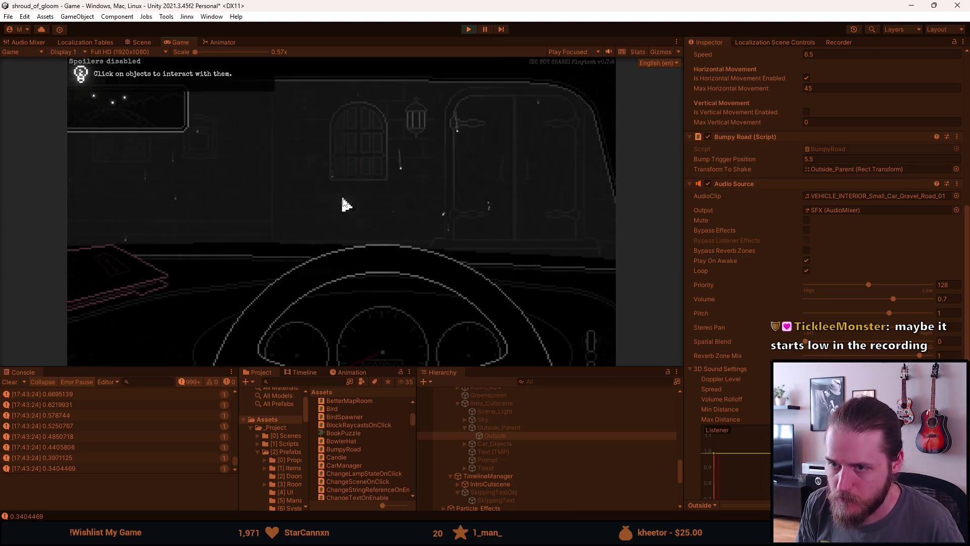
key(F1)
click(230, 136)
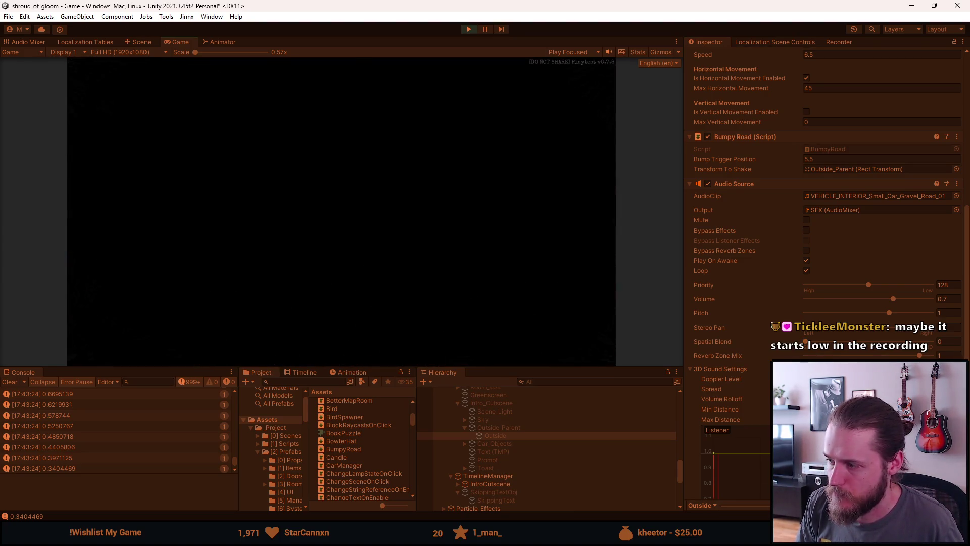
Step: Listen to the restarted cutscene, pausing and resuming it, then stop play mode
key(alt+Tab)
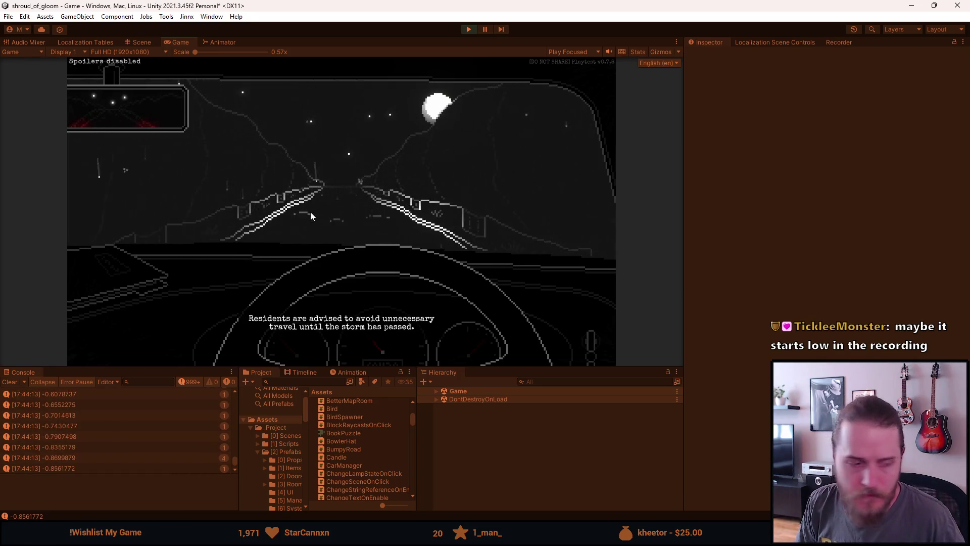
key(Escape)
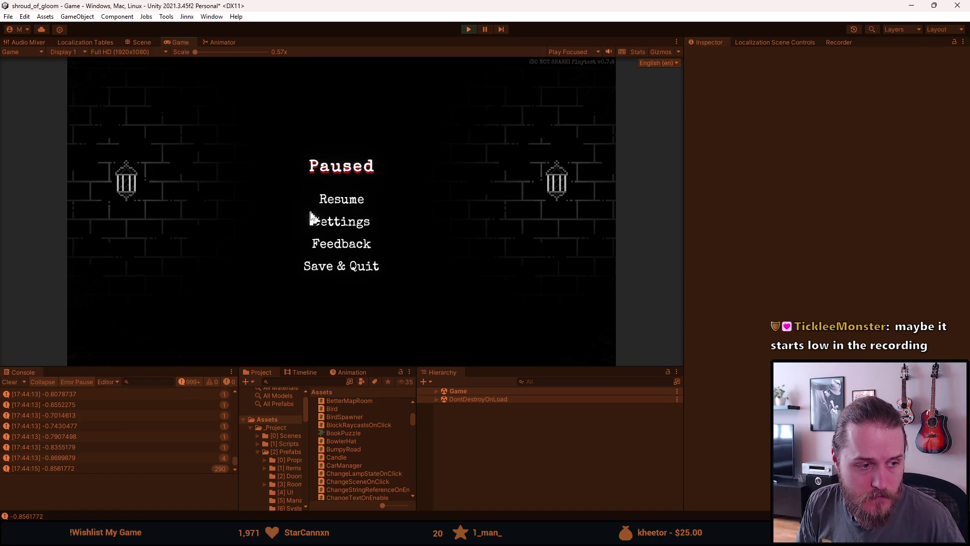
key(Escape)
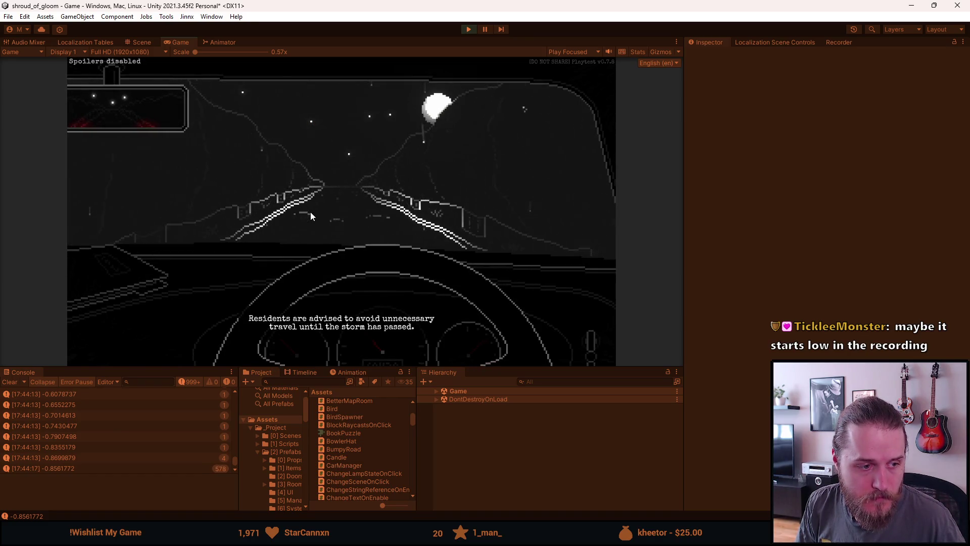
key(Escape)
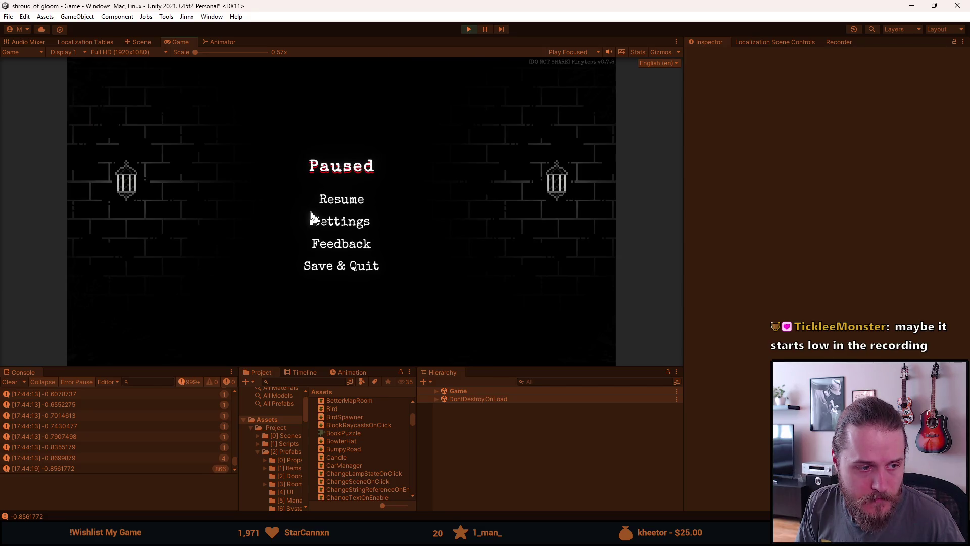
key(Escape)
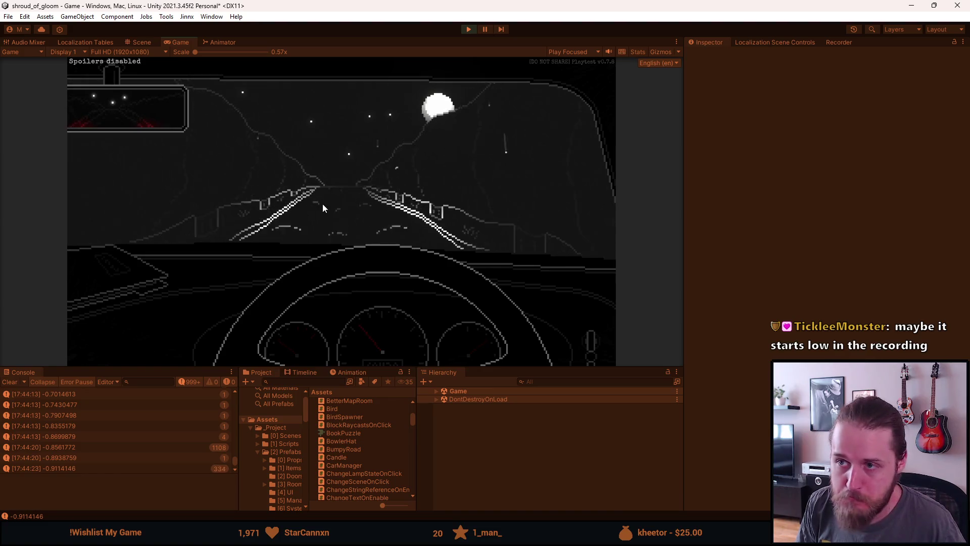
key(Escape)
click(471, 33)
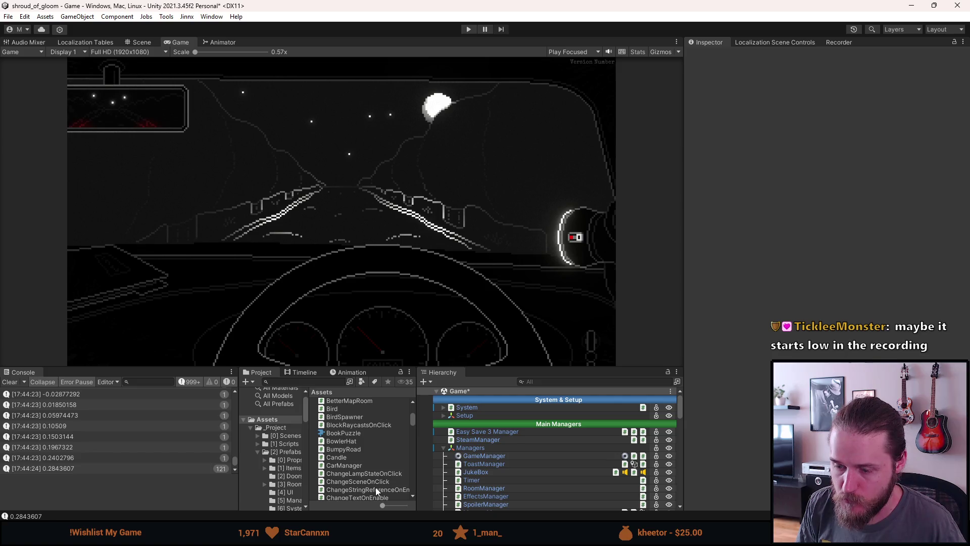
Step: Launch Audacity by searching 'audacity', skipping the update and closing the welcome message
key(super)
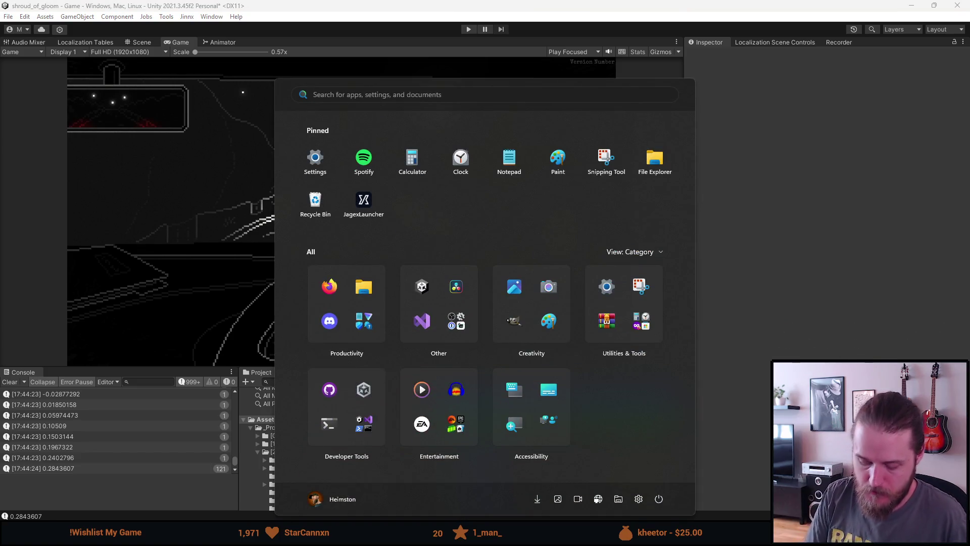
text(audacity)
key(Return)
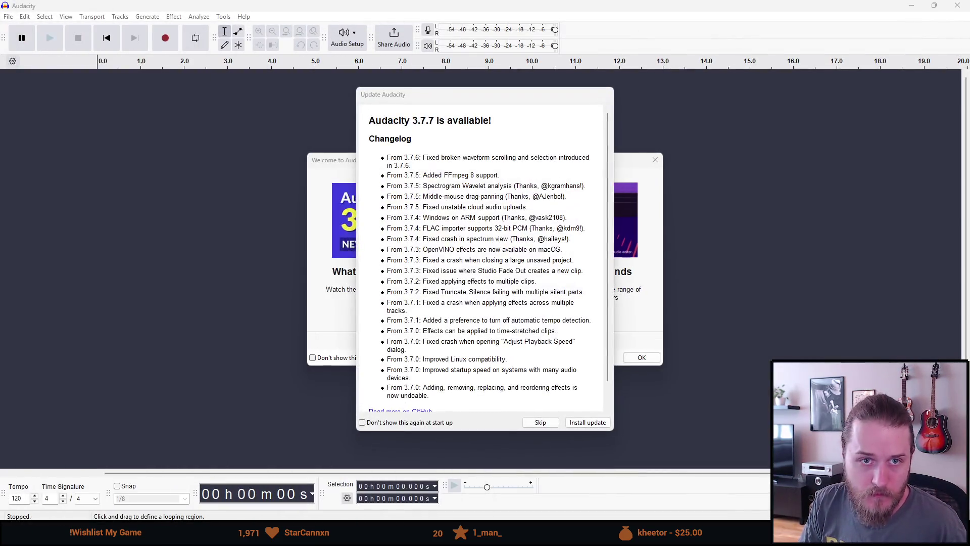
click(540, 422)
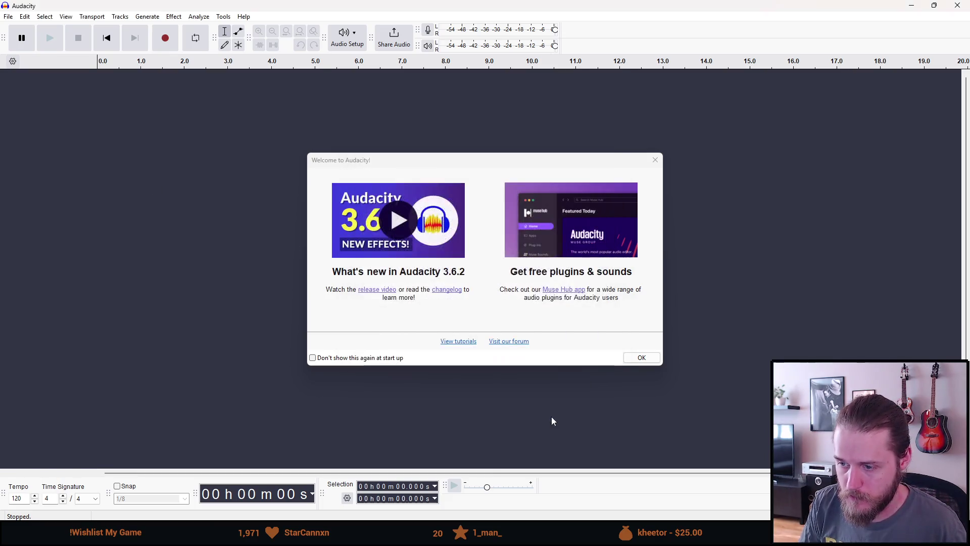
click(636, 357)
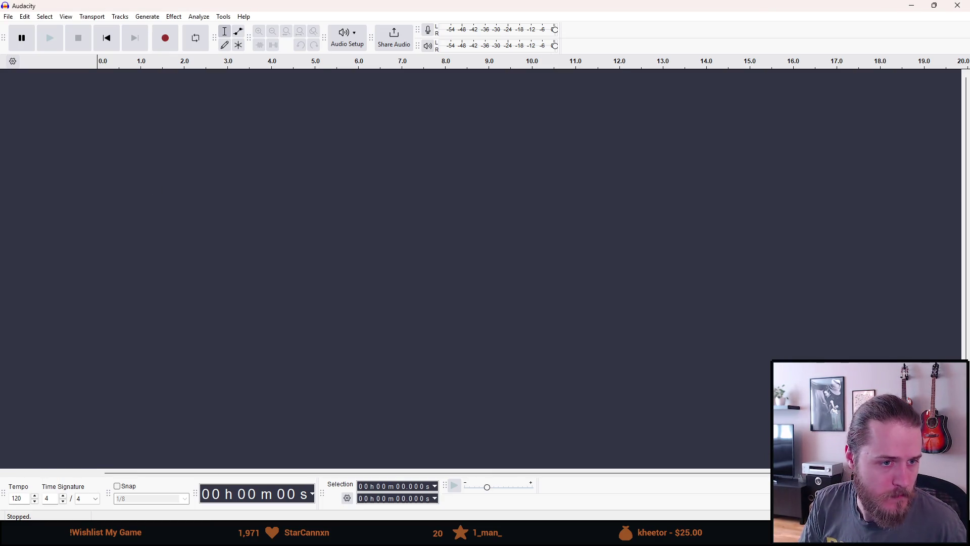
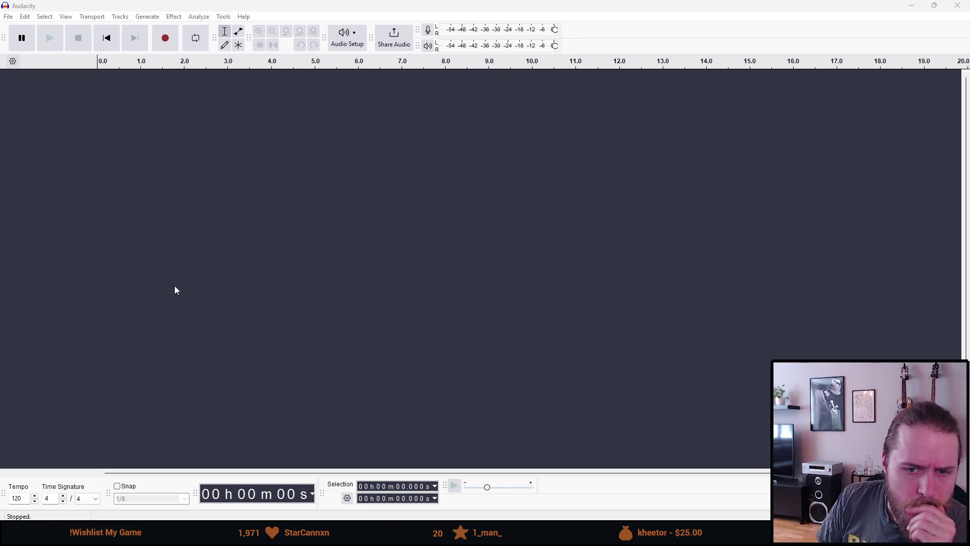
Step: Load VEHICLE_INTERIOR_Small_Car_Gravel_Road_01 into Audacity, play it briefly, then minimize Audacity
drag(163, 286, 173, 263)
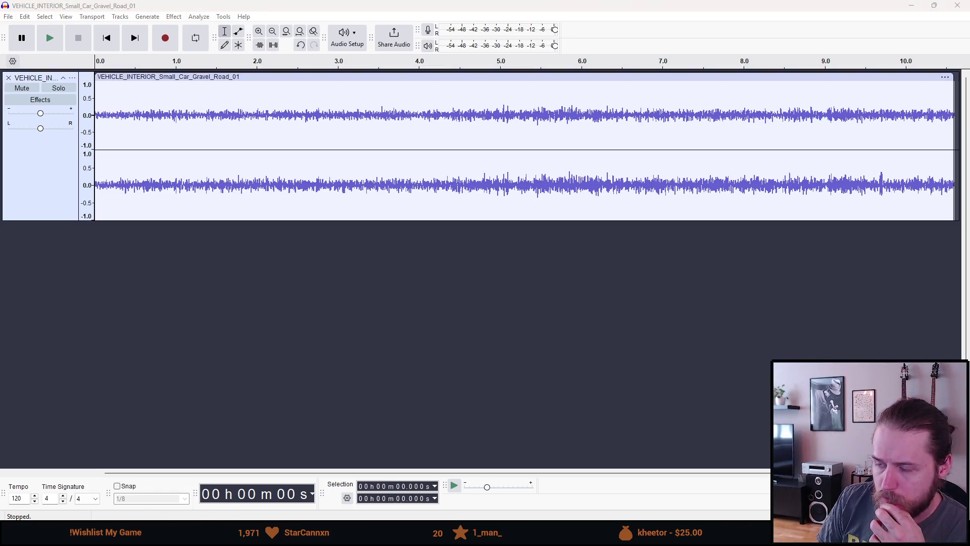
click(49, 45)
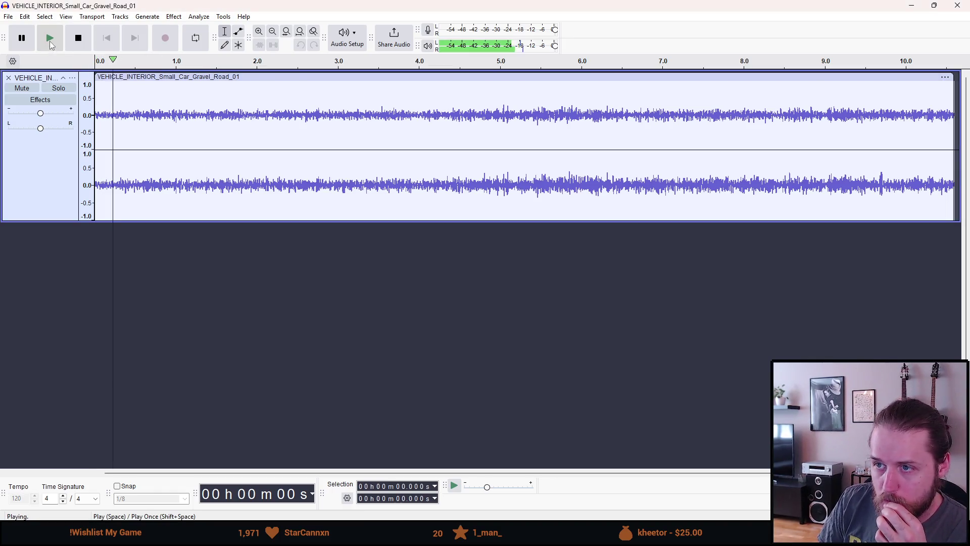
click(79, 40)
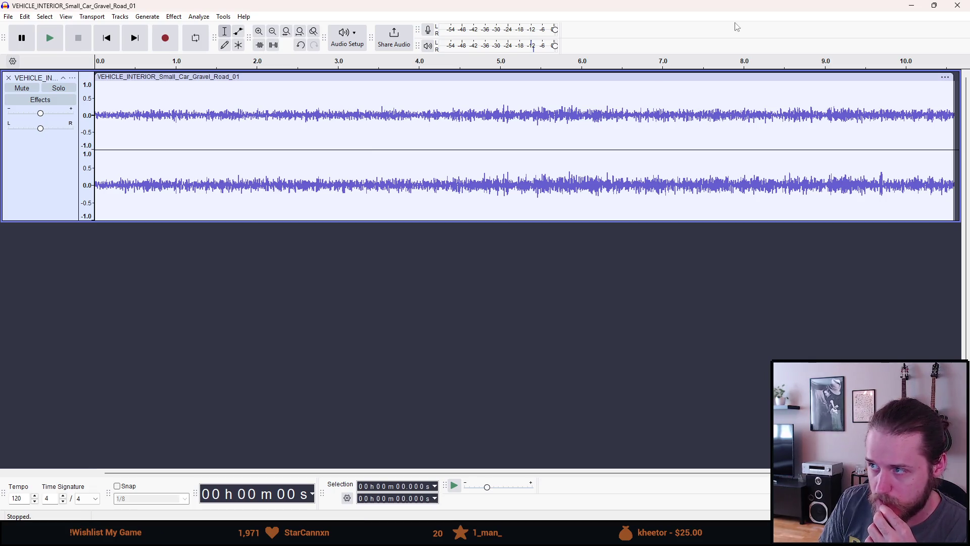
click(912, 6)
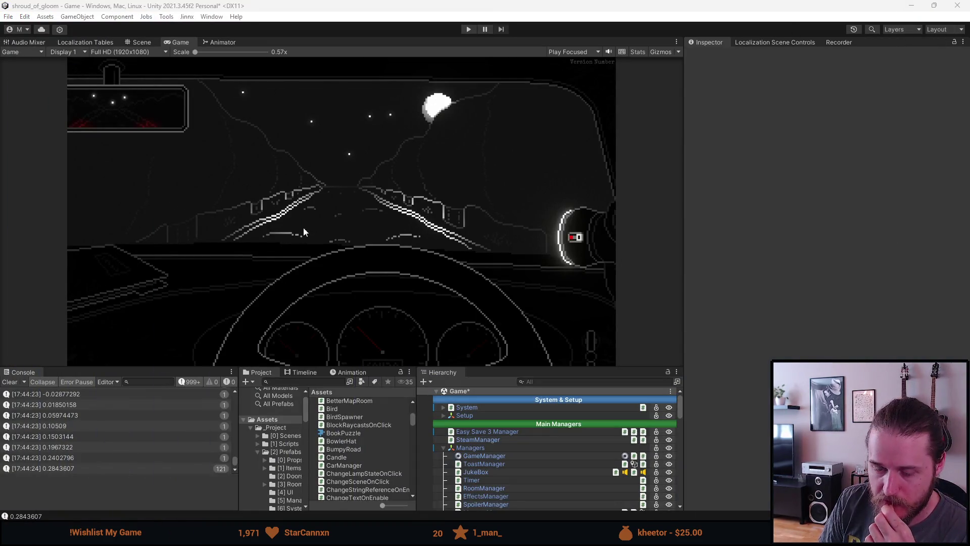
Step: Clear the Unity Console, scroll down the Hierarchy, and enter Play mode
click(14, 385)
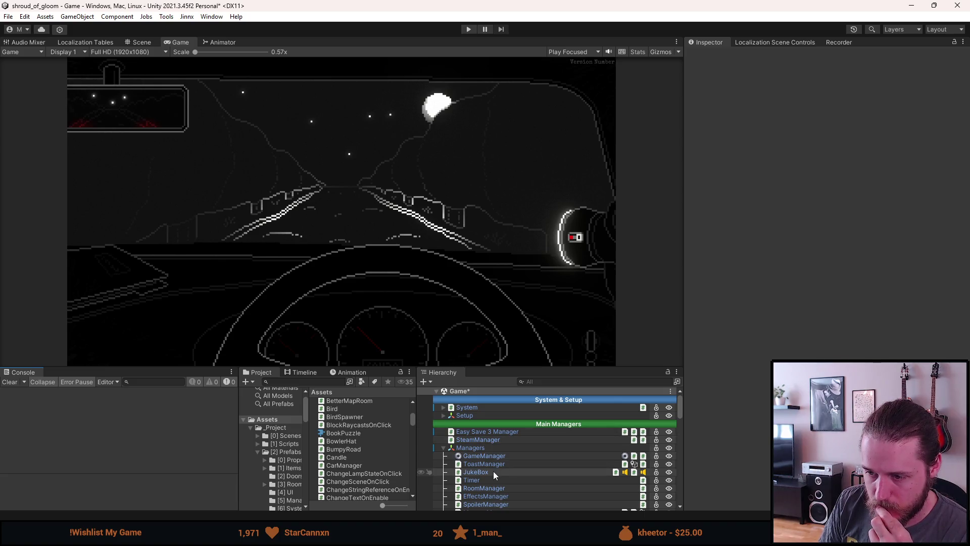
scroll(496, 477, down, 5)
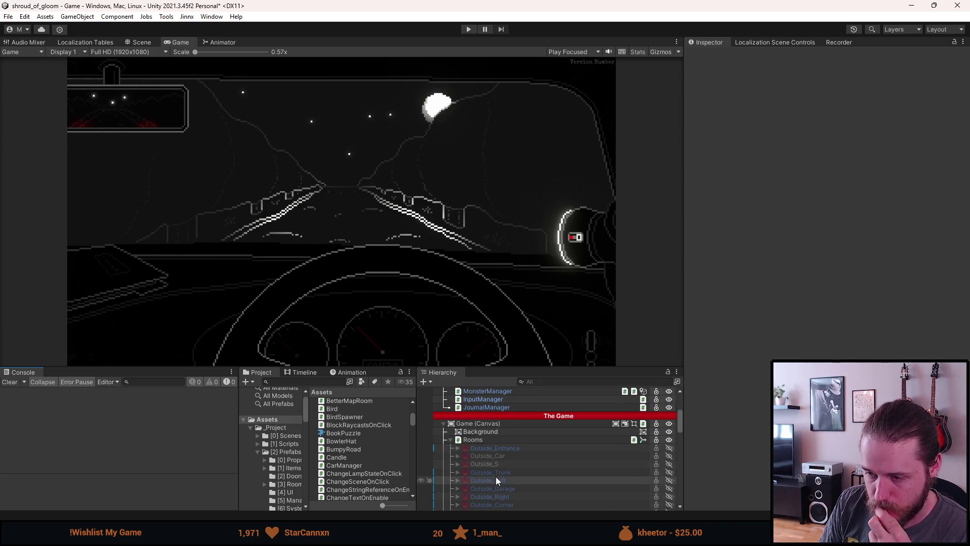
scroll(496, 477, down, 10)
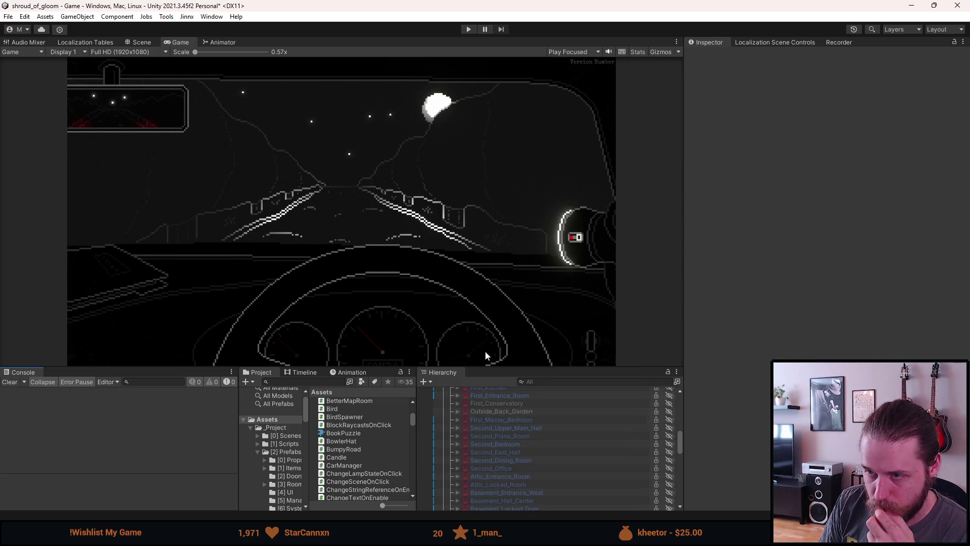
click(474, 29)
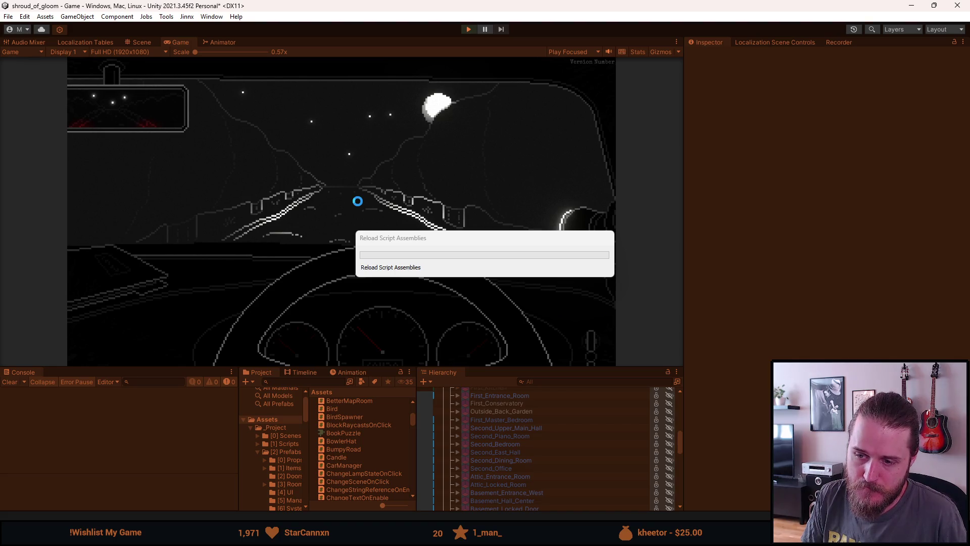
Step: In the pause menu's Audio settings, drag Master and Sound volume to maximum, then resume
key(Escape)
click(338, 220)
click(352, 198)
drag(374, 181, 441, 183)
drag(396, 197, 435, 205)
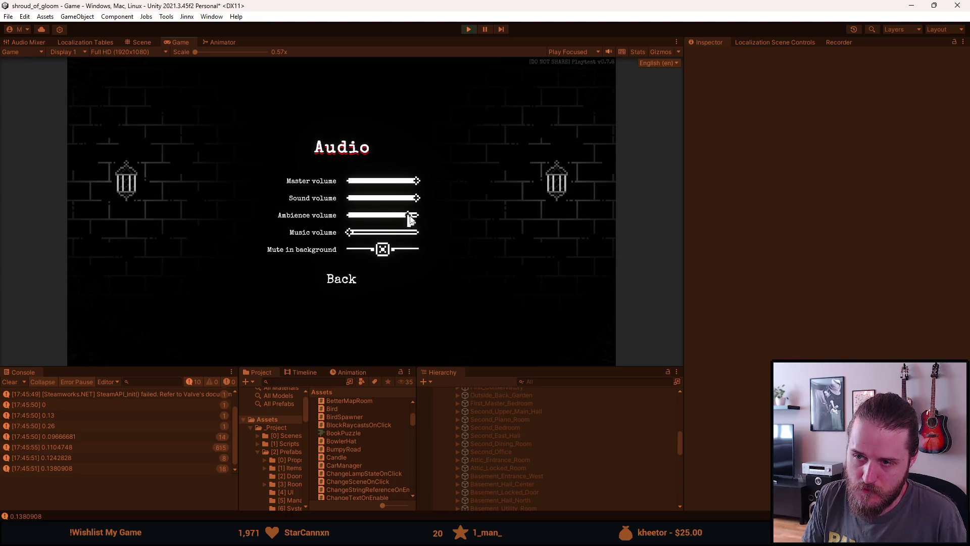
click(342, 279)
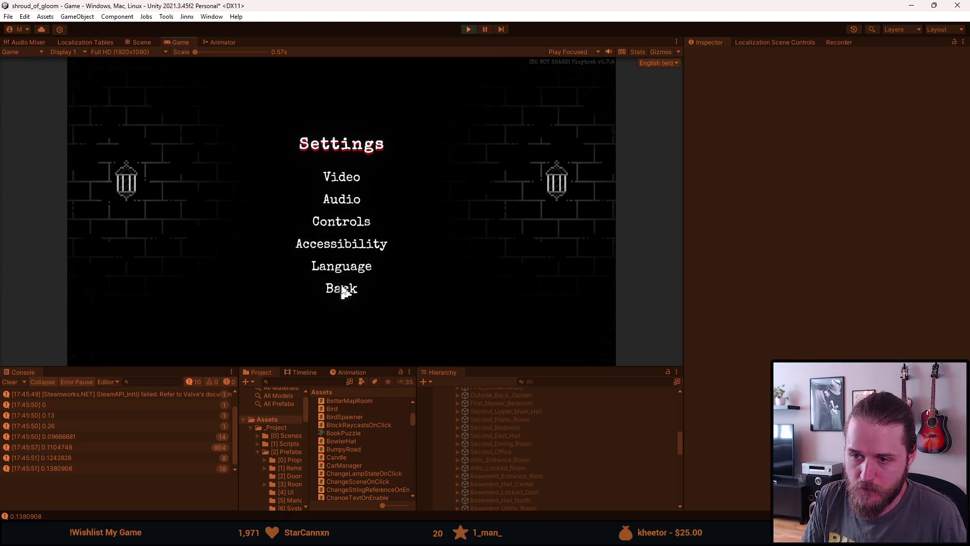
click(342, 287)
click(346, 197)
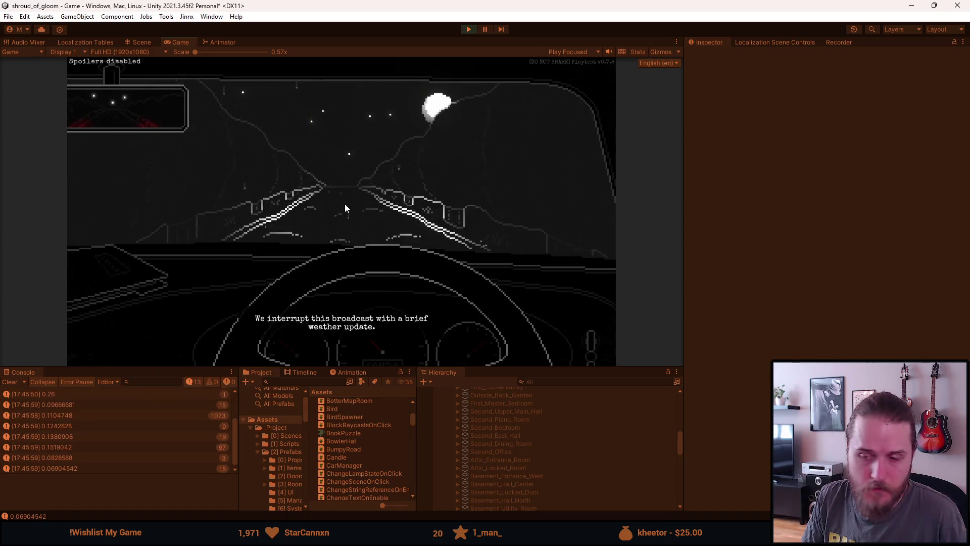
Step: Drive through the intro scene, pause the game, and exit Play mode
key(Escape)
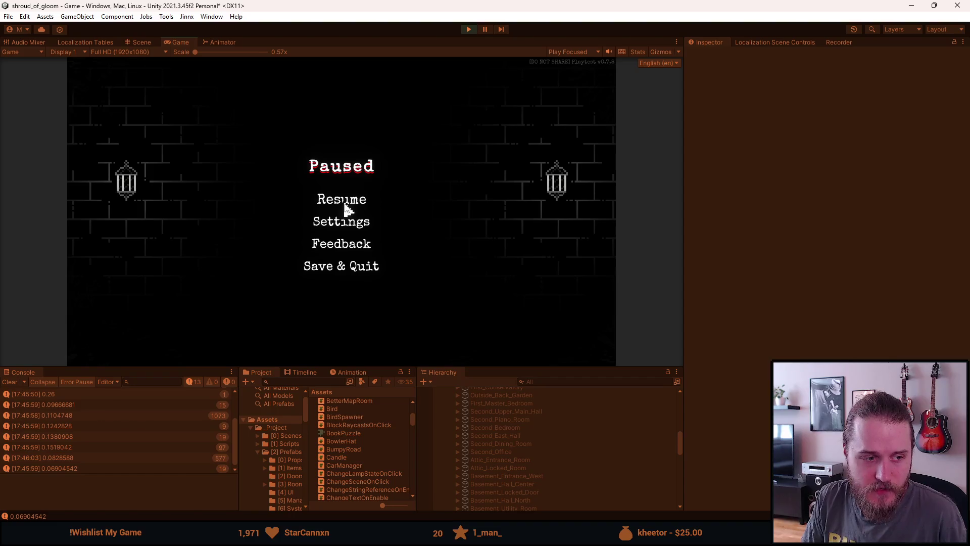
click(344, 204)
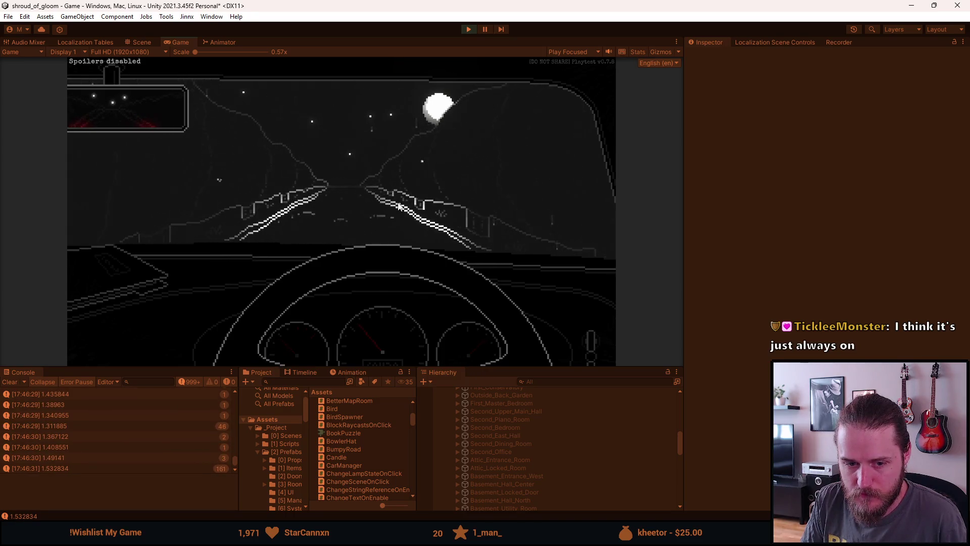
key(Escape)
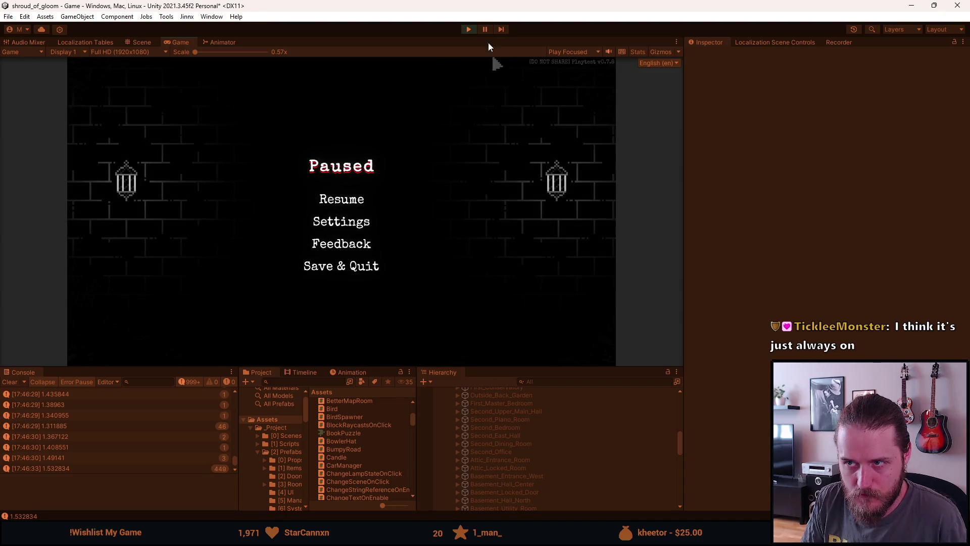
click(469, 30)
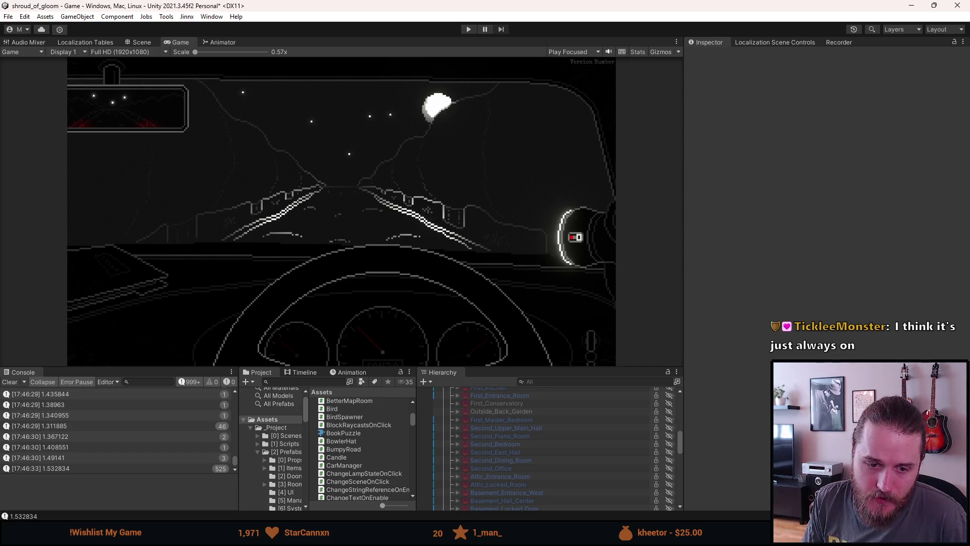
Step: Clear the Console, select the Outside object, and view its Bumpy Road and Audio Source settings
click(10, 382)
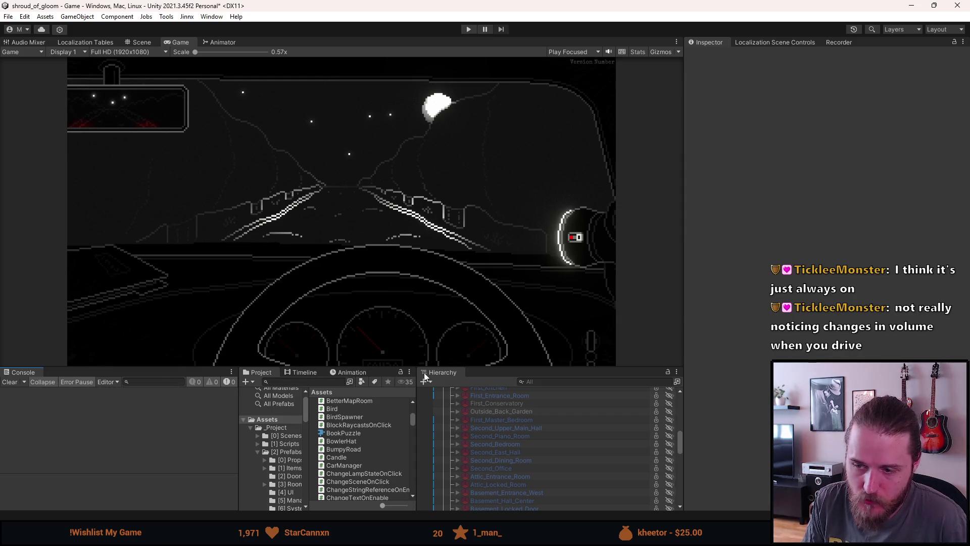
drag(473, 368, 473, 308)
scroll(545, 489, down, 5)
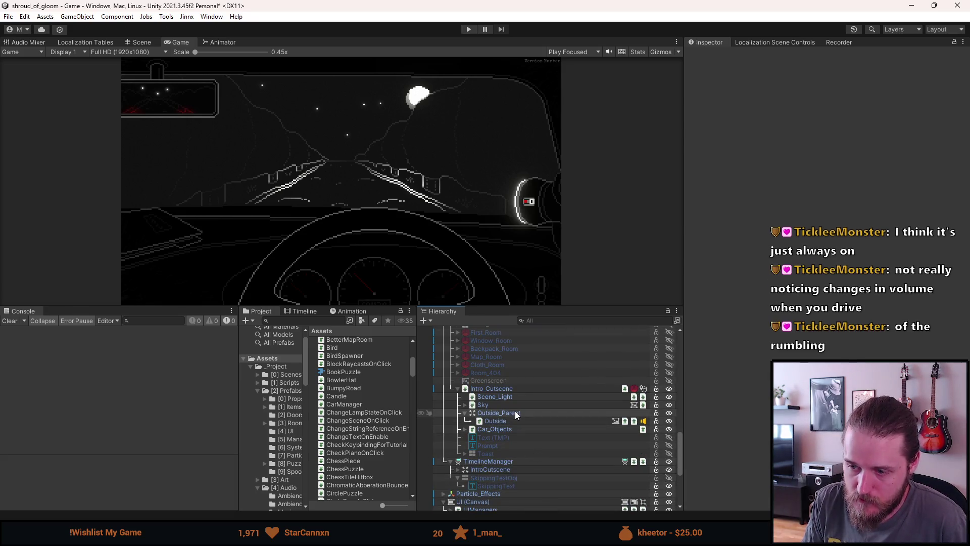
click(515, 413)
click(513, 421)
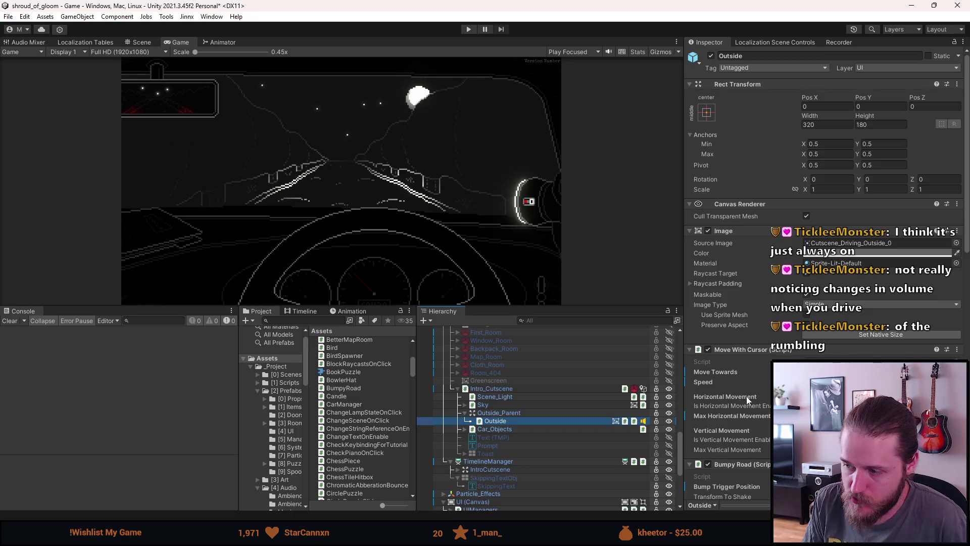
scroll(746, 397, down, 10)
Step: Play-test the drive again, pause and exit Play mode, then switch to Audacity
click(468, 29)
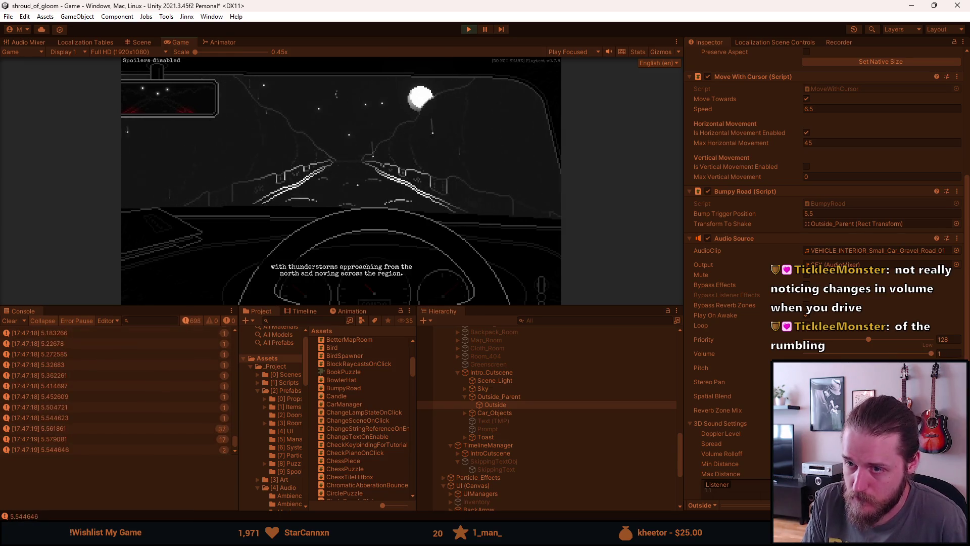
key(Escape)
click(469, 30)
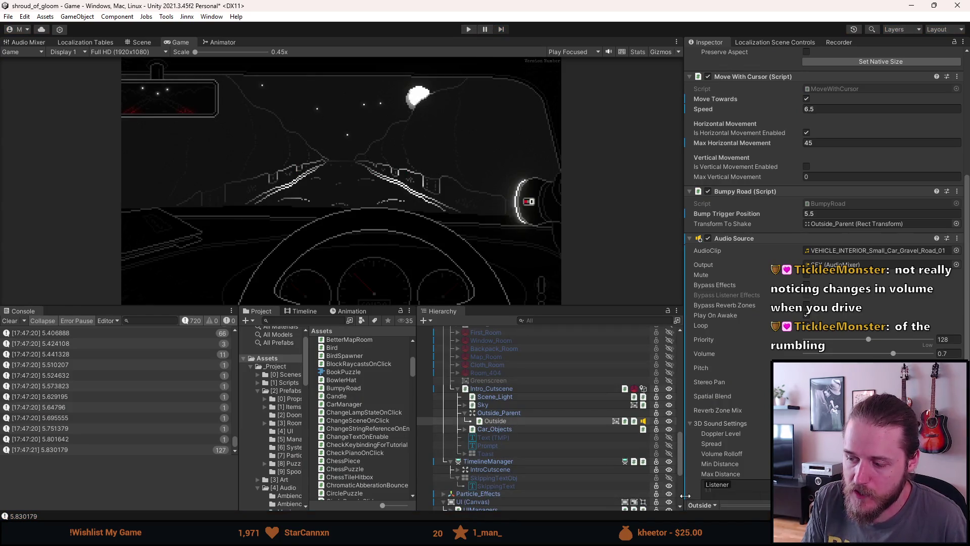
key(alt+Tab)
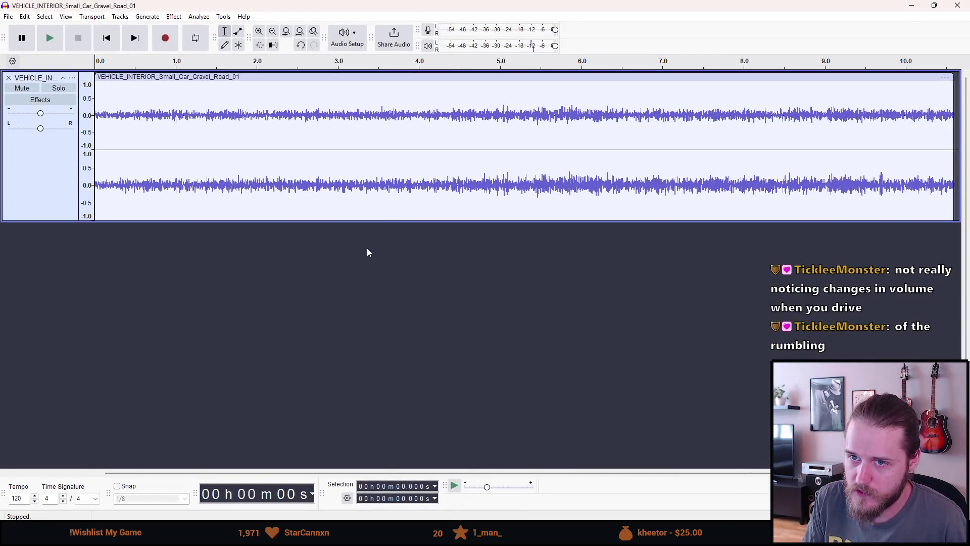
ctrl+scroll(370, 248, down, 5)
ctrl+scroll(370, 235, up, 5)
ctrl+scroll(353, 228, down, 4)
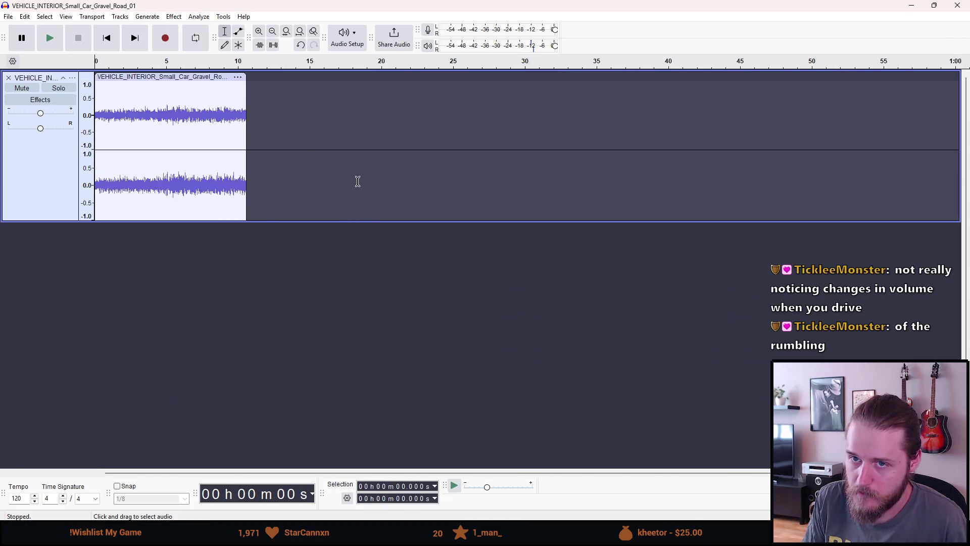
click(50, 40)
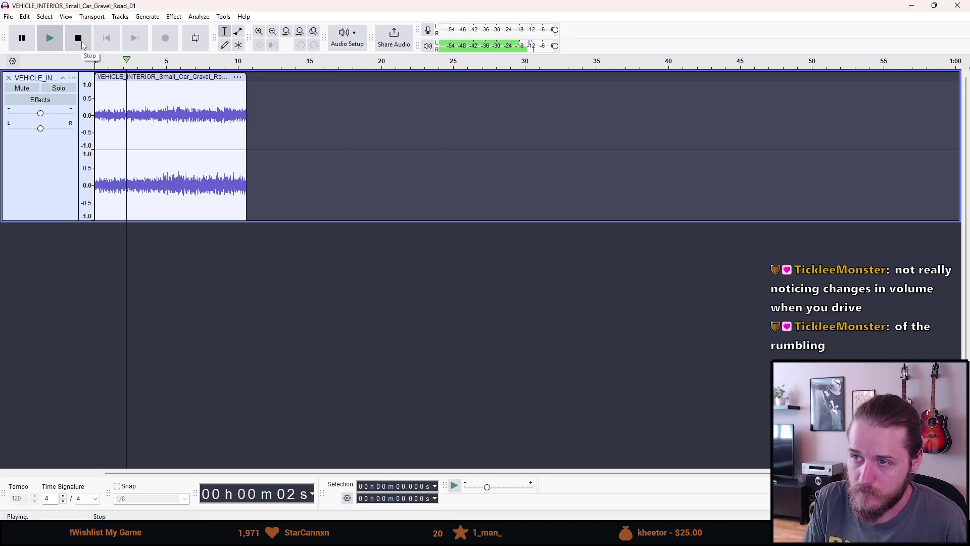
click(82, 45)
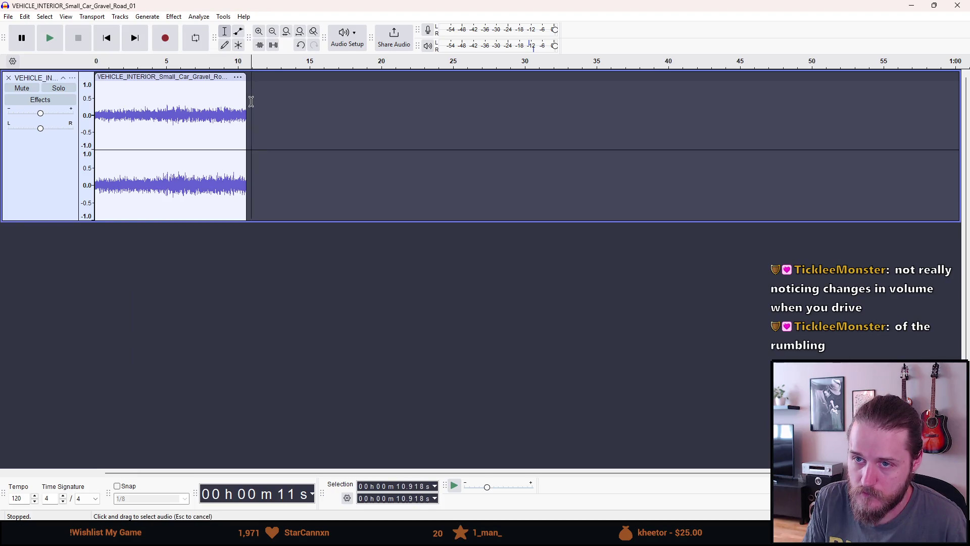
drag(250, 101, 94, 117)
click(173, 16)
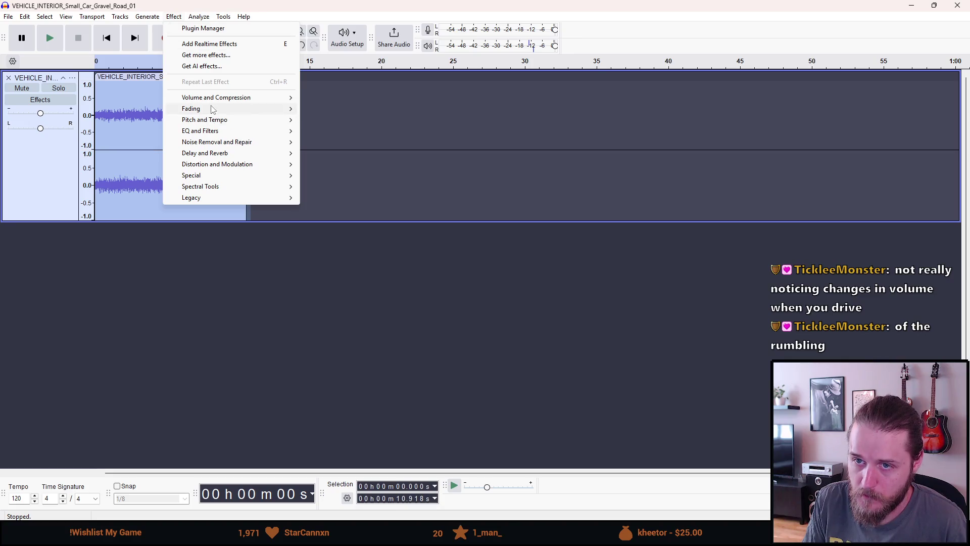
mouse_move(213, 99)
click(329, 98)
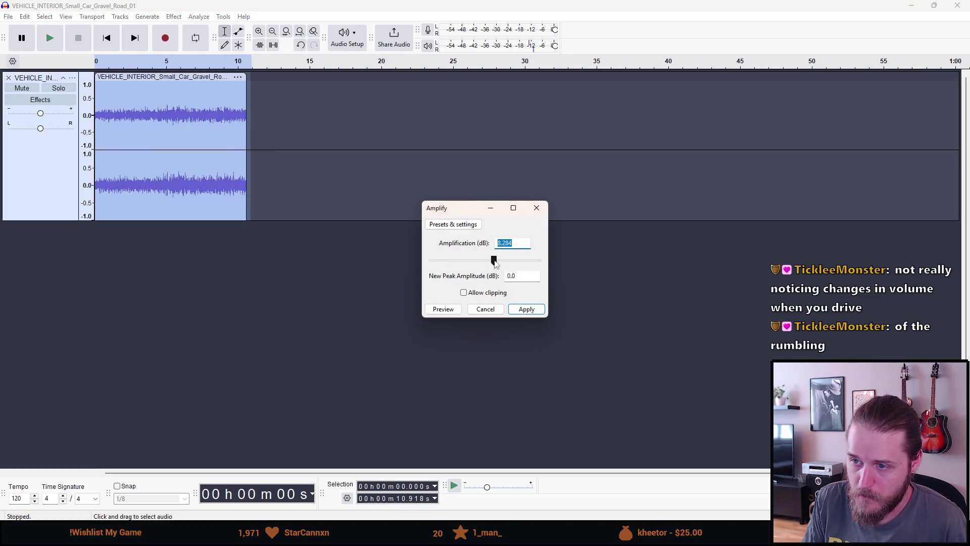
click(494, 260)
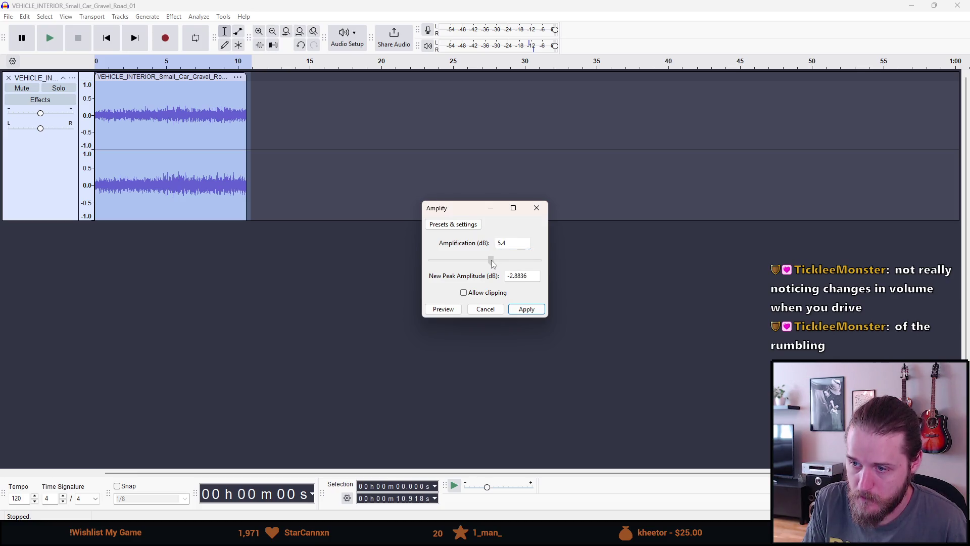
click(516, 310)
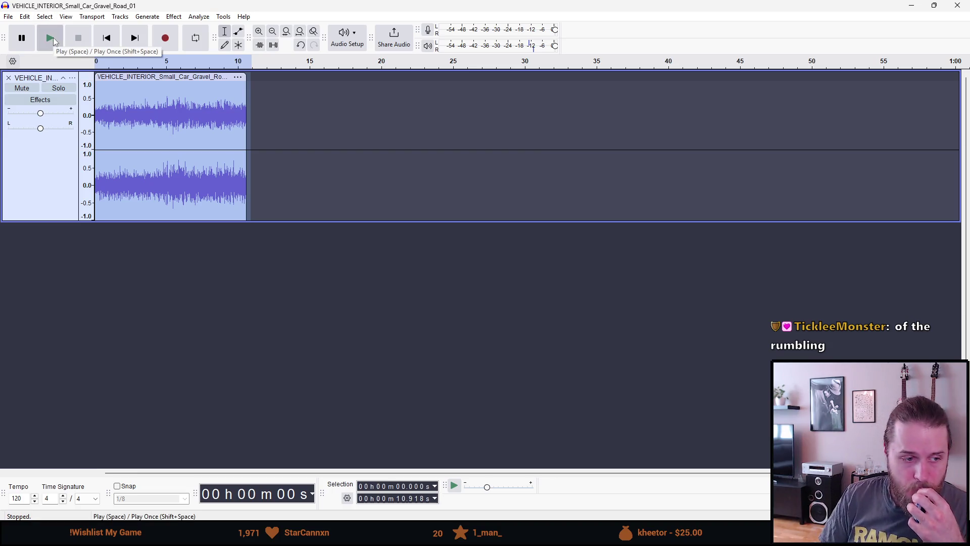
click(54, 37)
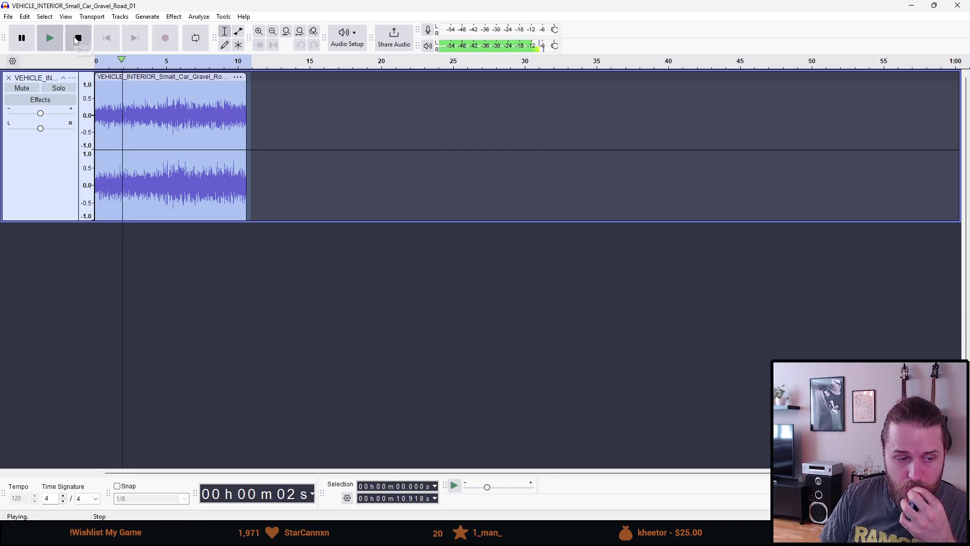
click(72, 39)
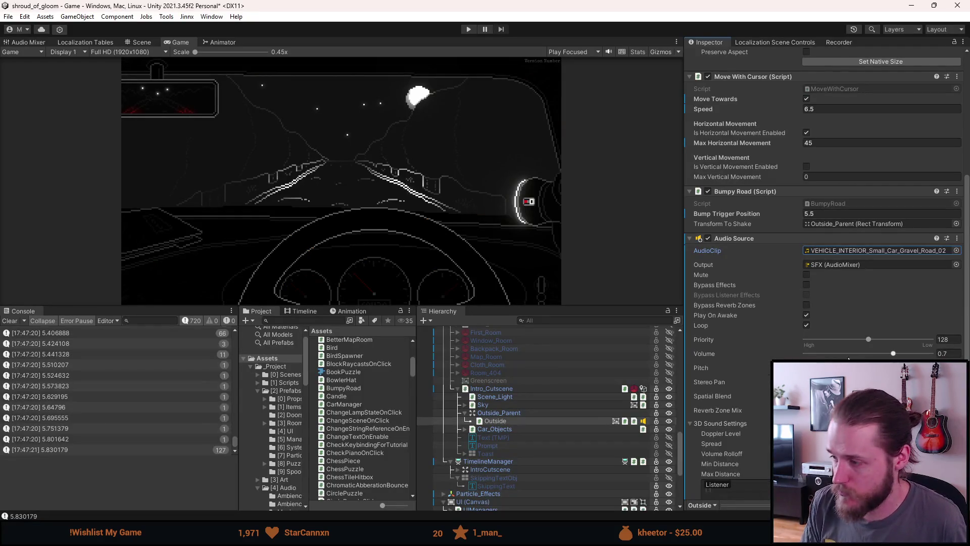
Step: Set the Outside Audio Source Volume to 0.5, recompile via Visual Studio, and enlarge the Game view
click(943, 352)
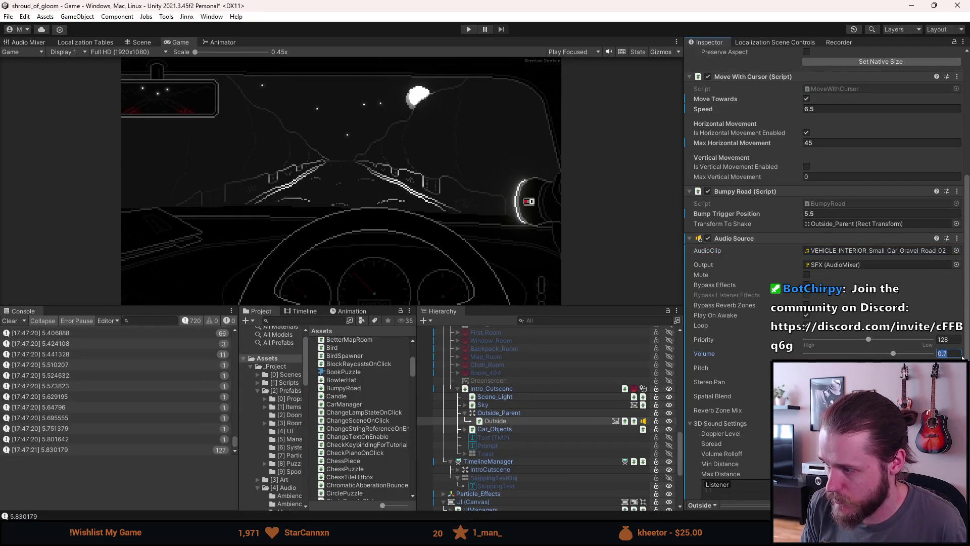
text(0.5)
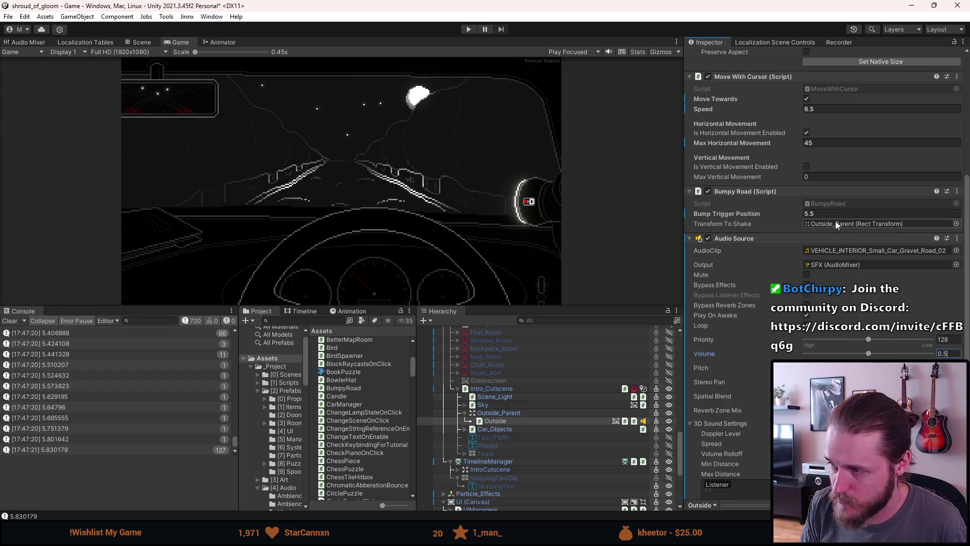
key(alt+Tab)
key(alt+Tab)
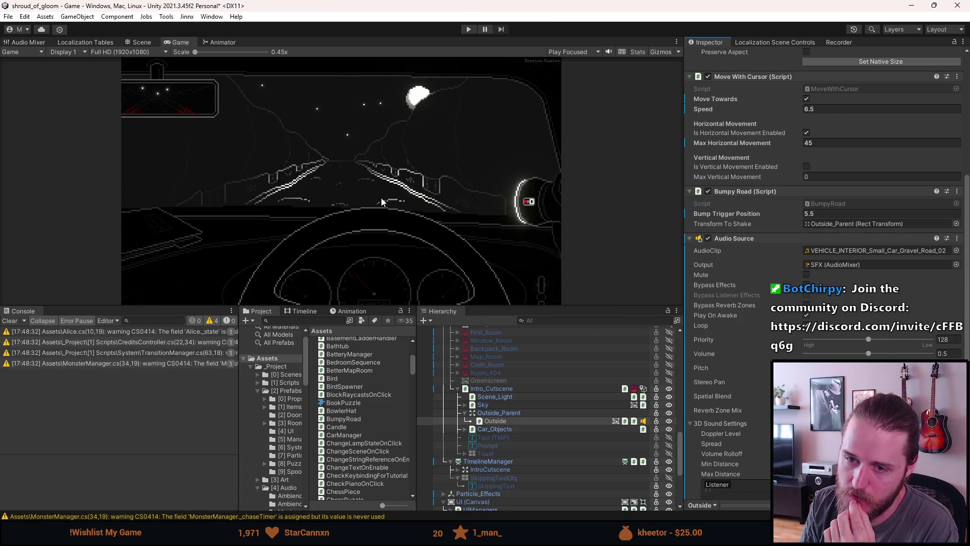
drag(383, 306, 382, 397)
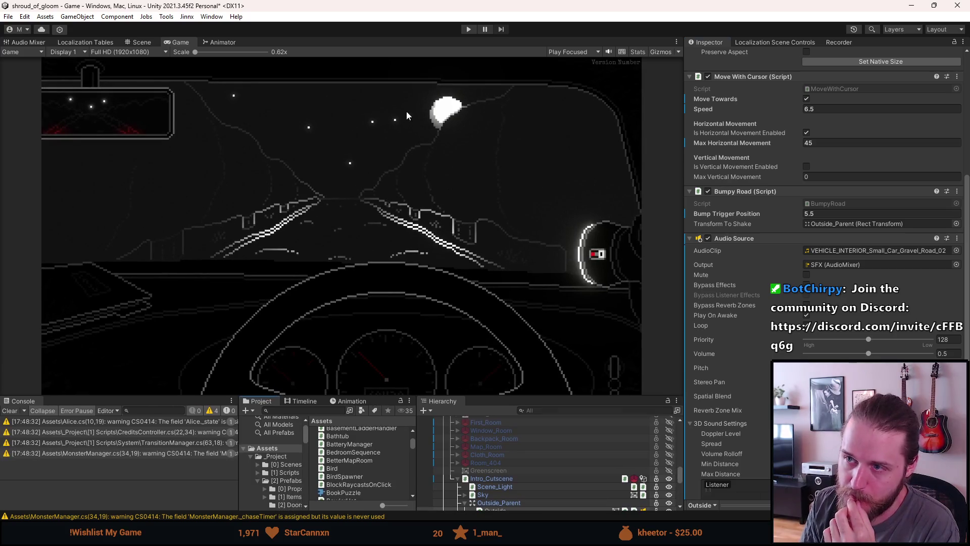
Step: Enter Play mode, watch the intro drive, and pause with Escape
click(468, 29)
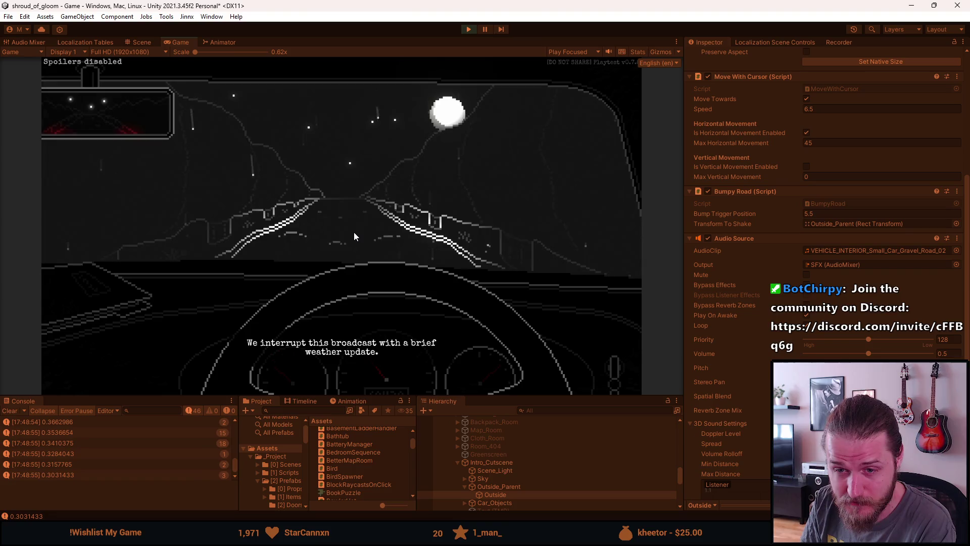
key(Escape)
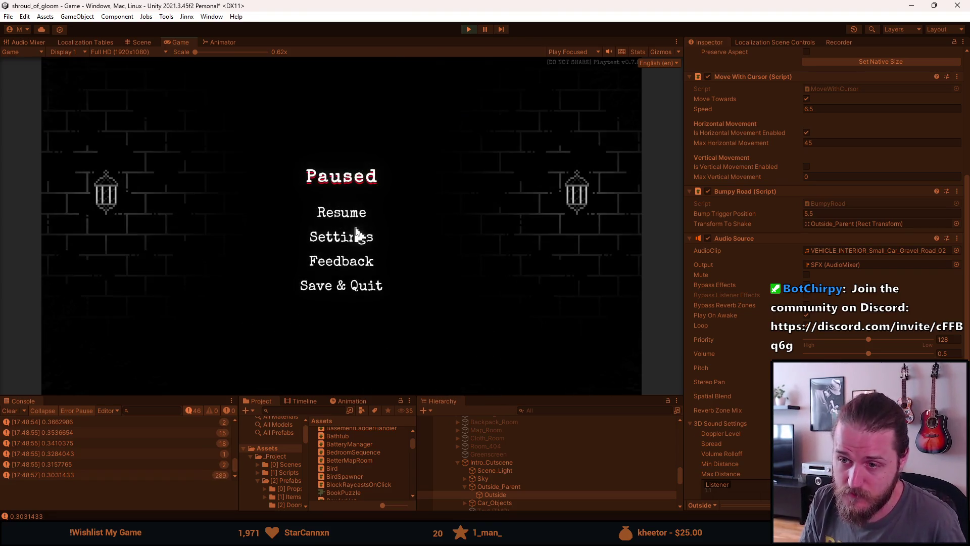
Step: Nudge the Master volume slider slightly lower in Settings > Audio, resume driving, then pause again
click(354, 234)
click(353, 215)
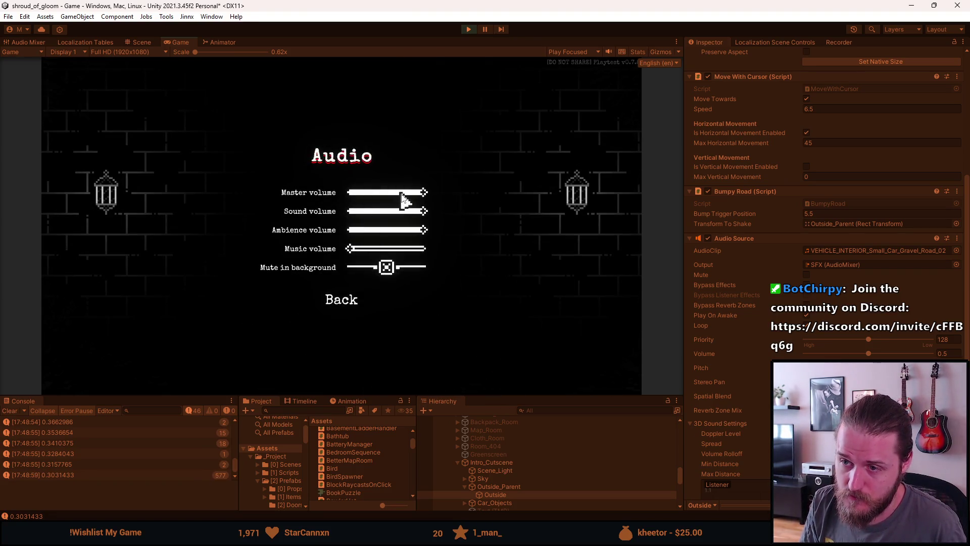
drag(404, 197, 399, 198)
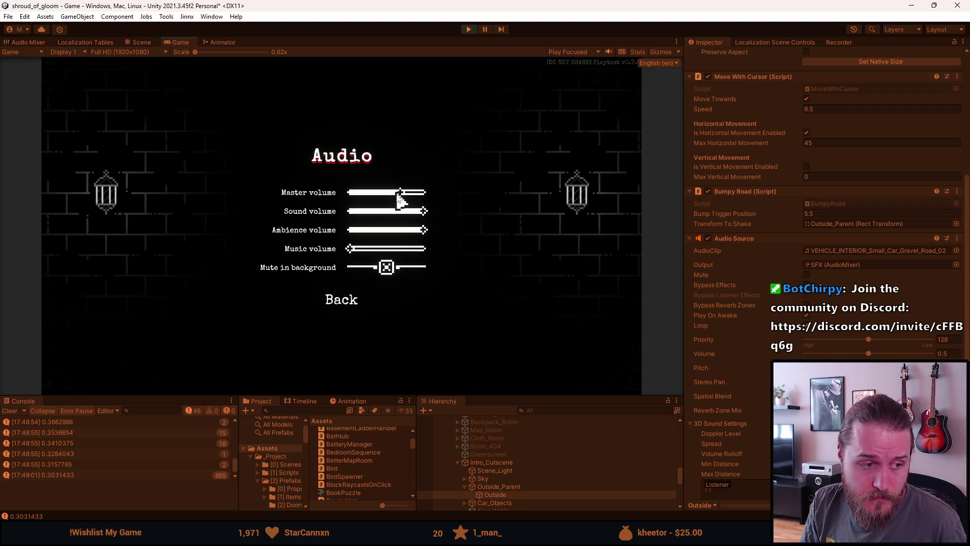
click(346, 302)
click(353, 311)
click(348, 213)
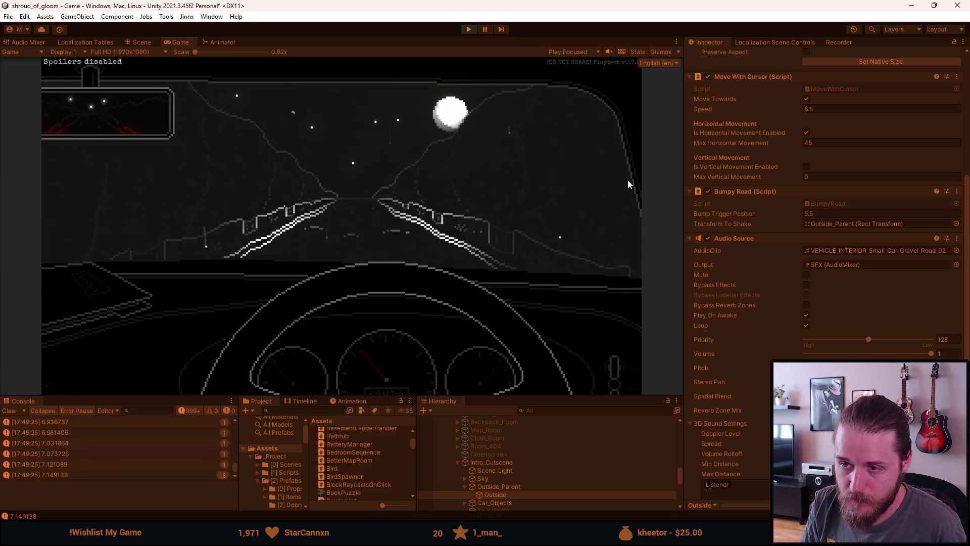
key(Escape)
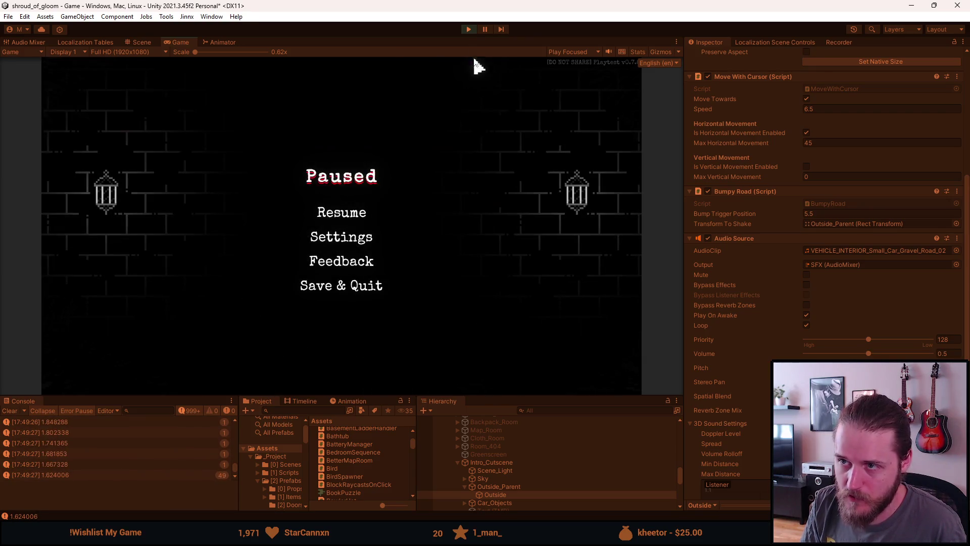
Step: Exit Play mode, then drag the Freesound 'bumpy road' browser window over and maximize it
click(469, 32)
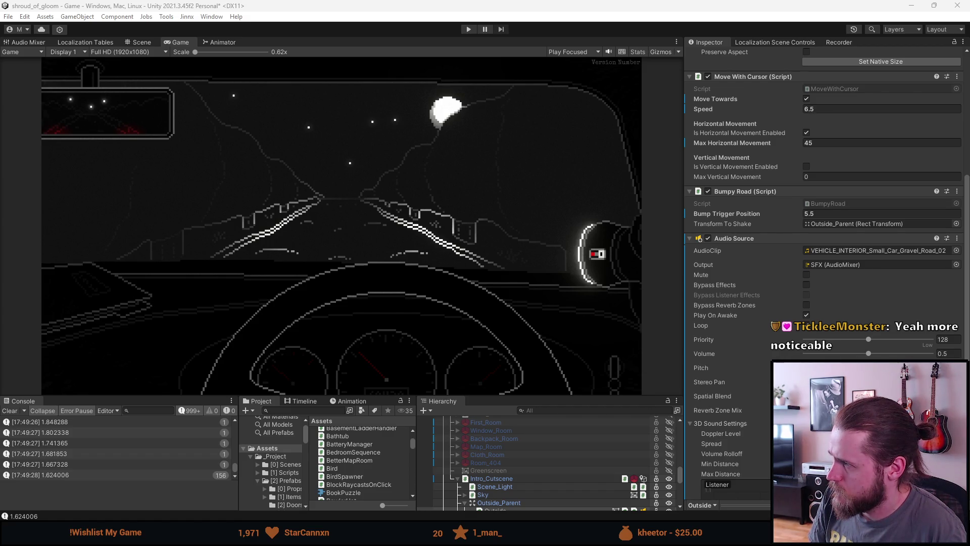
drag(968, 84, 438, 86)
double_click(439, 78)
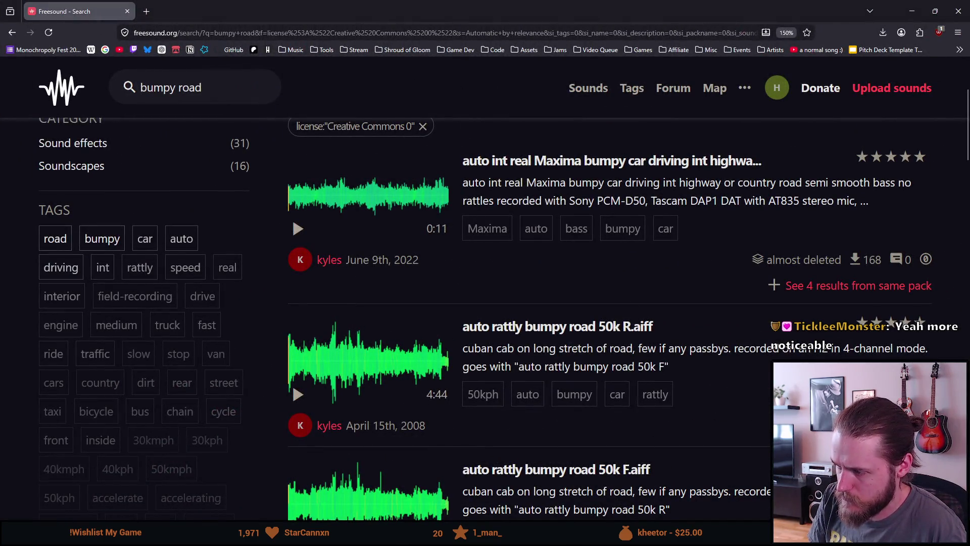
Step: Pause the background music and preview the Maxima bumpy car driving clip, raising system volume
key(XF86AudioPlay)
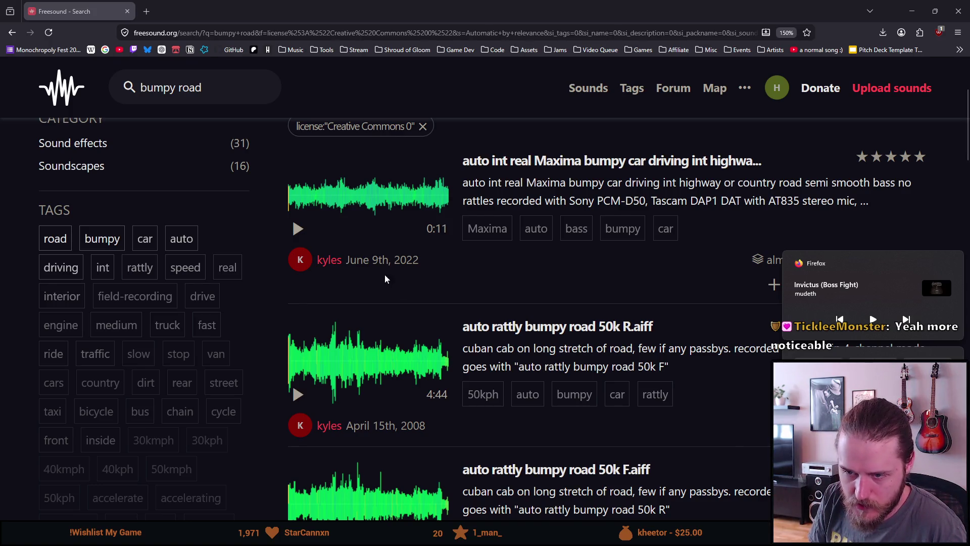
scroll(267, 258, up, 3)
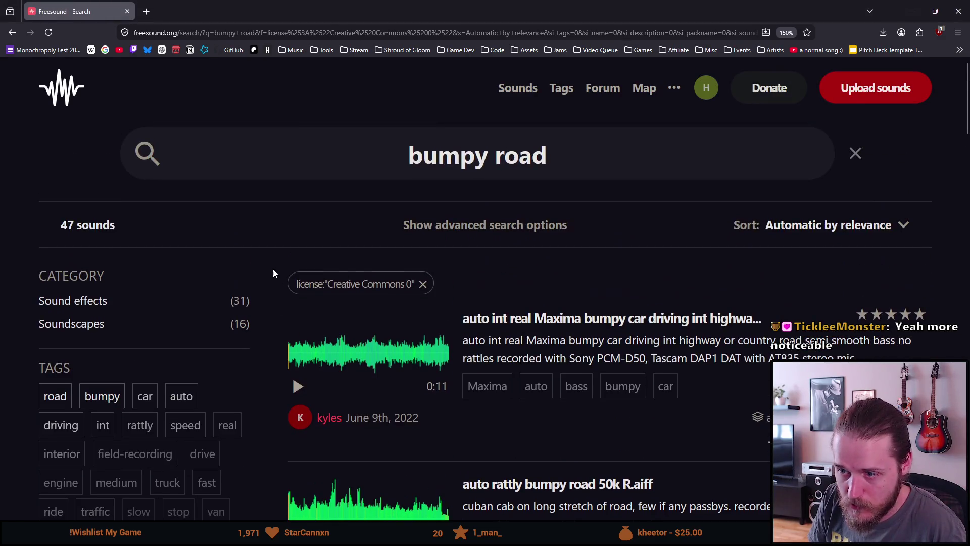
click(298, 387)
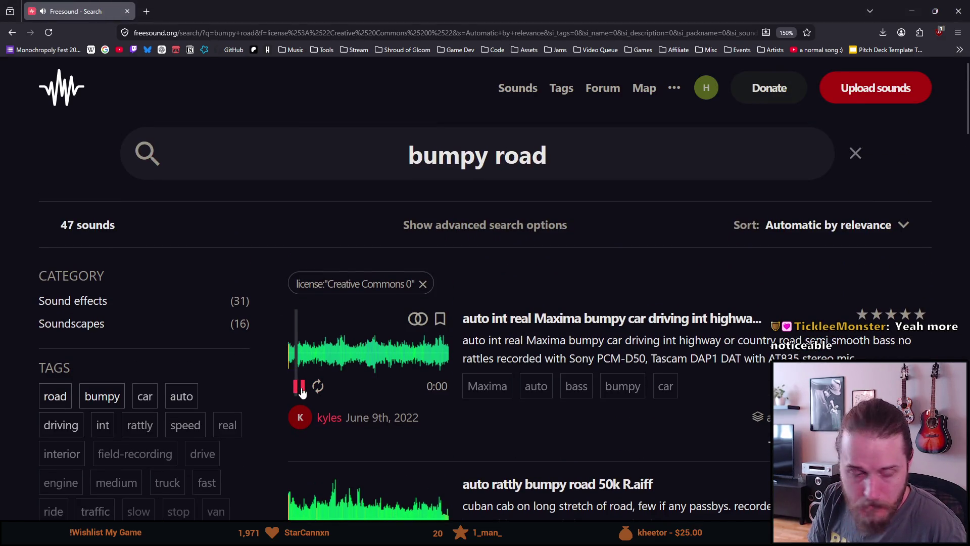
key(XF86AudioRaiseVolume)
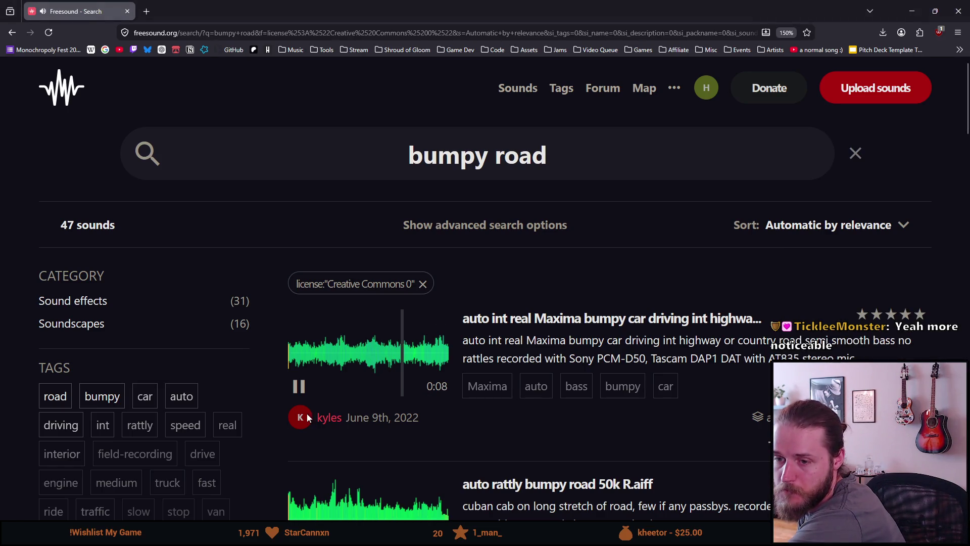
Step: Preview the auto rattly bumpy road clips: 50k R, 50k F, 40k R, 40k F and 30k R
scroll(305, 396, down, 3)
click(300, 396)
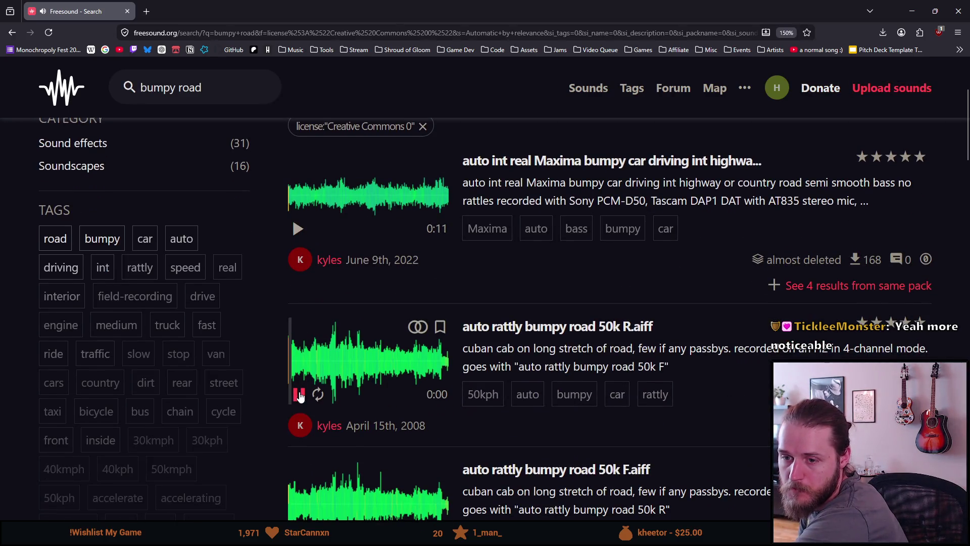
click(300, 397)
scroll(300, 394, down, 3)
click(298, 386)
click(298, 387)
scroll(298, 386, down, 3)
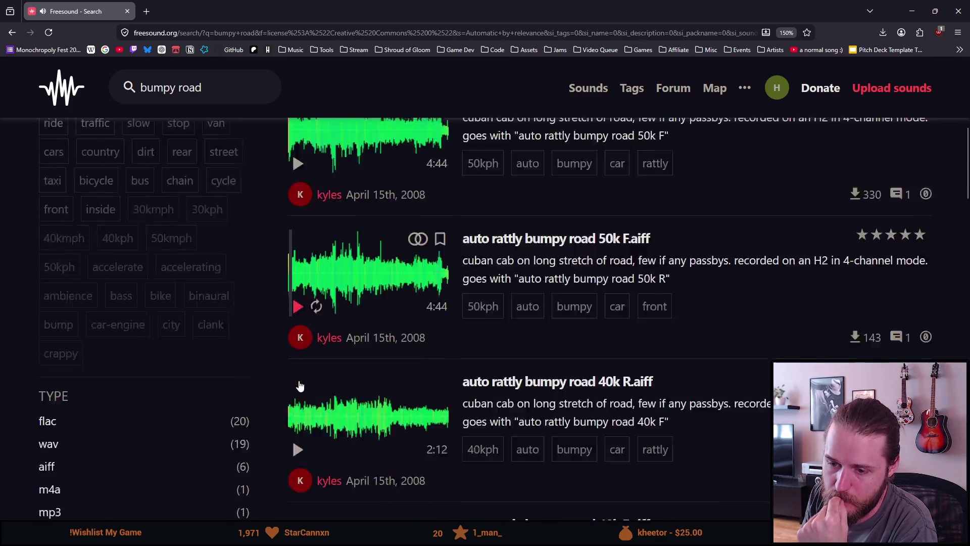
click(298, 367)
click(298, 367)
scroll(298, 372, down, 3)
click(299, 354)
scroll(298, 354, down, 2)
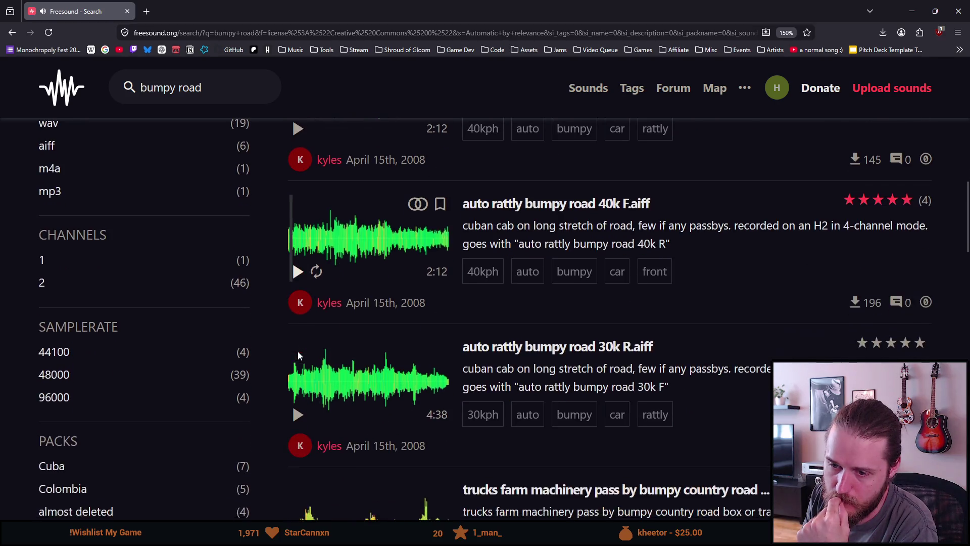
click(298, 414)
click(299, 415)
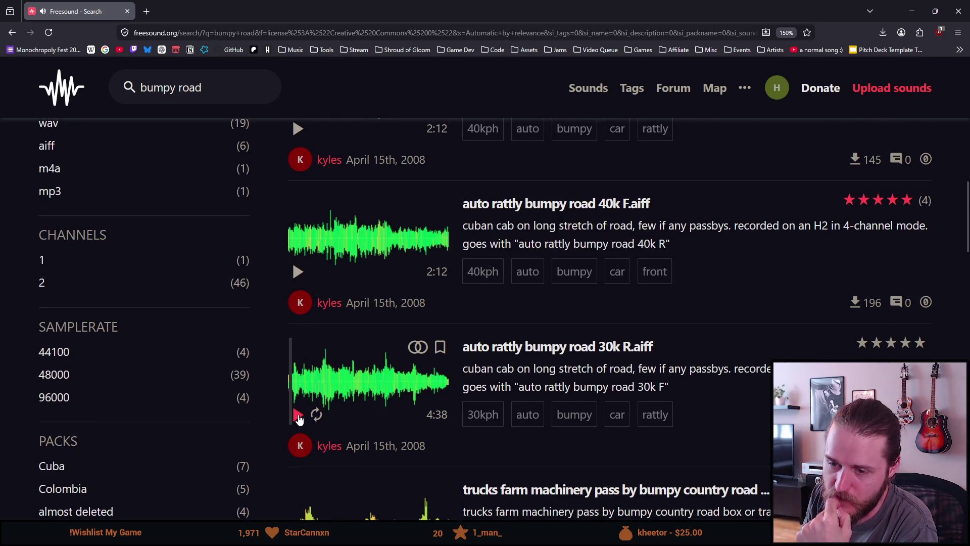
scroll(299, 417, down, 3)
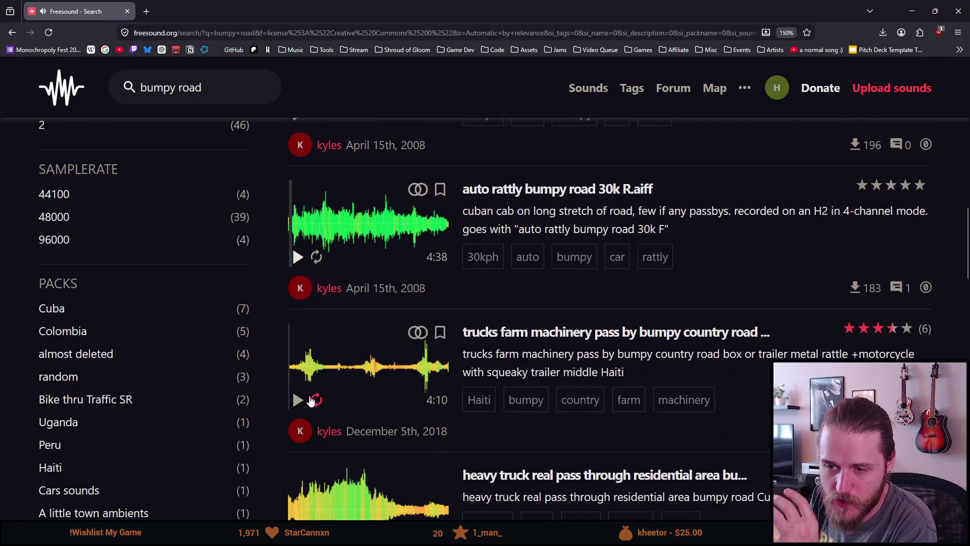
Step: Preview the trucks farm machinery, rattly driving medium speed and truck transport pickup recordings
click(297, 407)
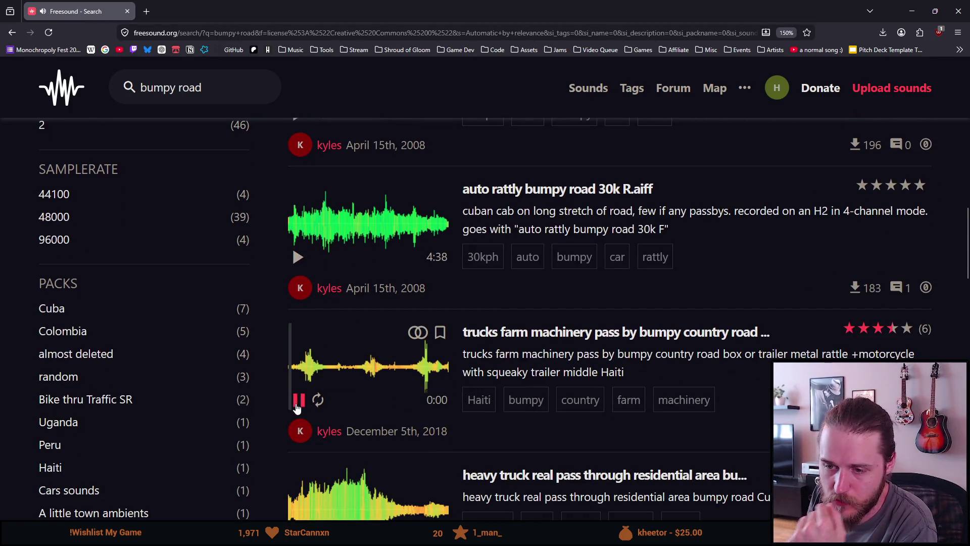
click(309, 376)
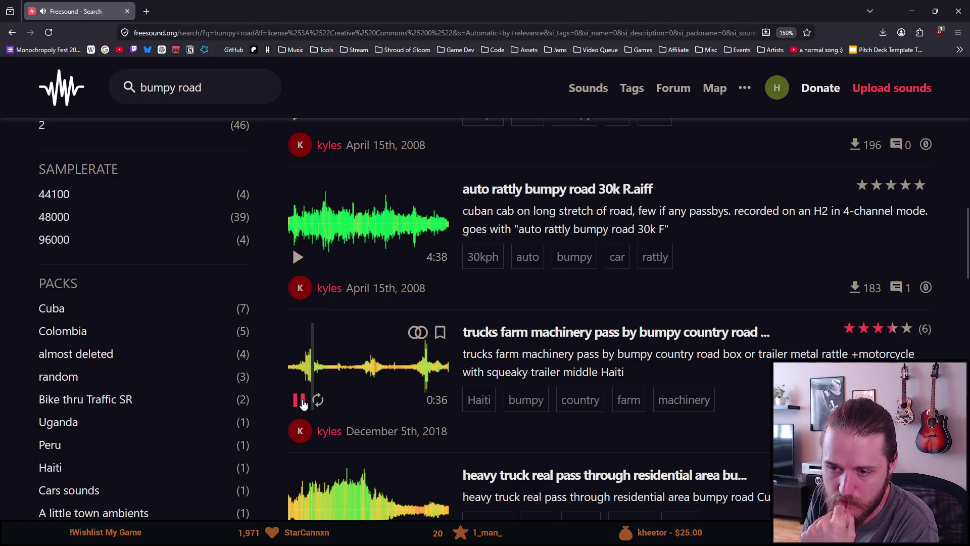
click(300, 400)
scroll(306, 407, down, 5)
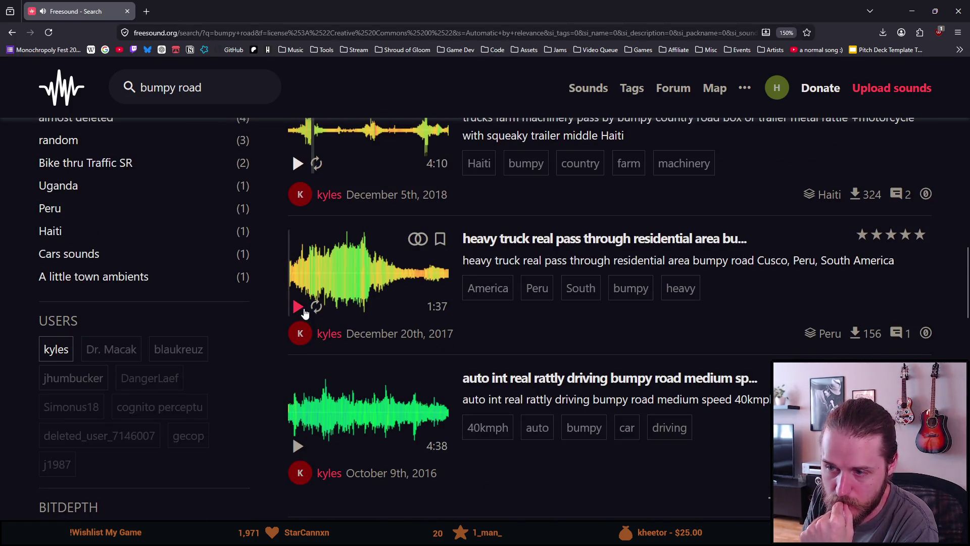
scroll(302, 308, down, 3)
click(298, 290)
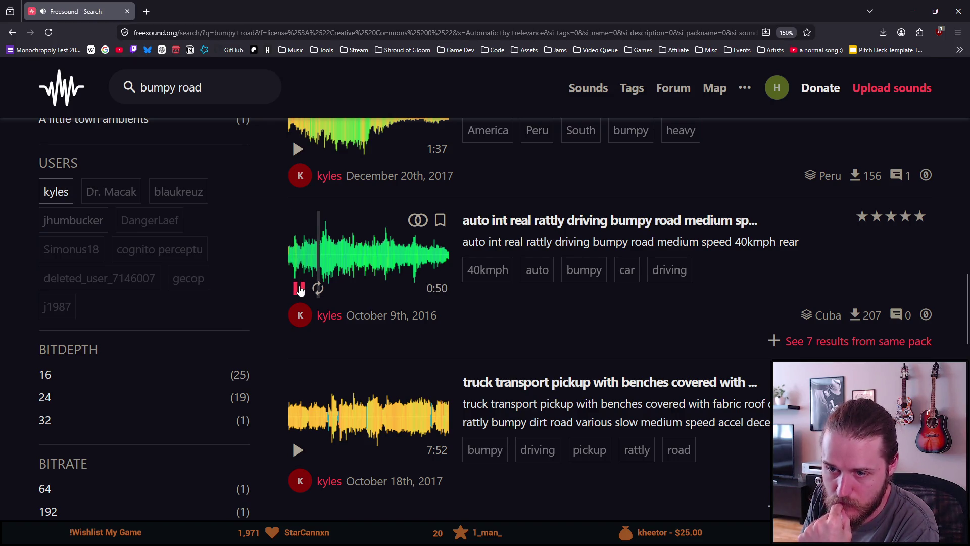
click(299, 290)
scroll(300, 289, down, 3)
click(298, 292)
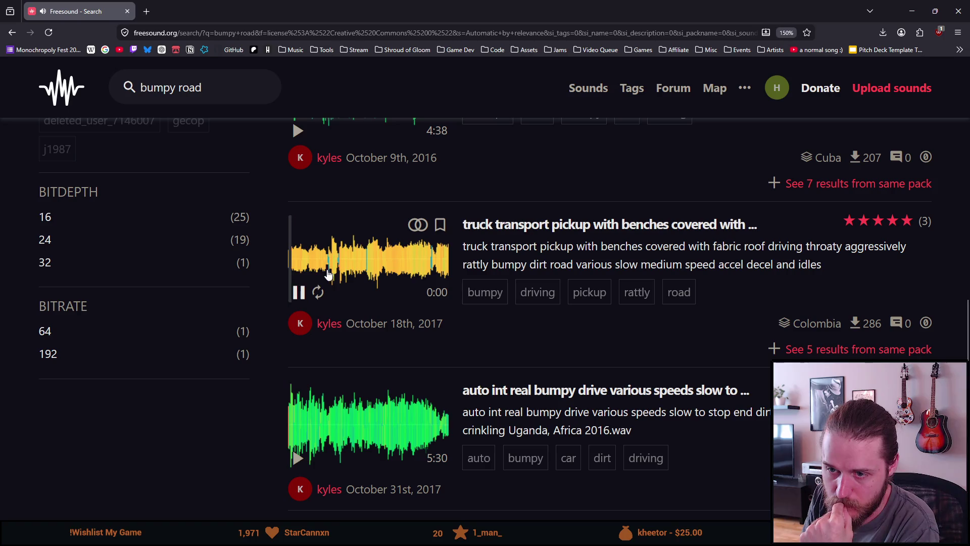
click(298, 292)
Step: Preview the real bumpy drive, 30k F and Driving in a Car clips, then type 'metal rattling' in search
scroll(298, 292, down, 3)
click(296, 300)
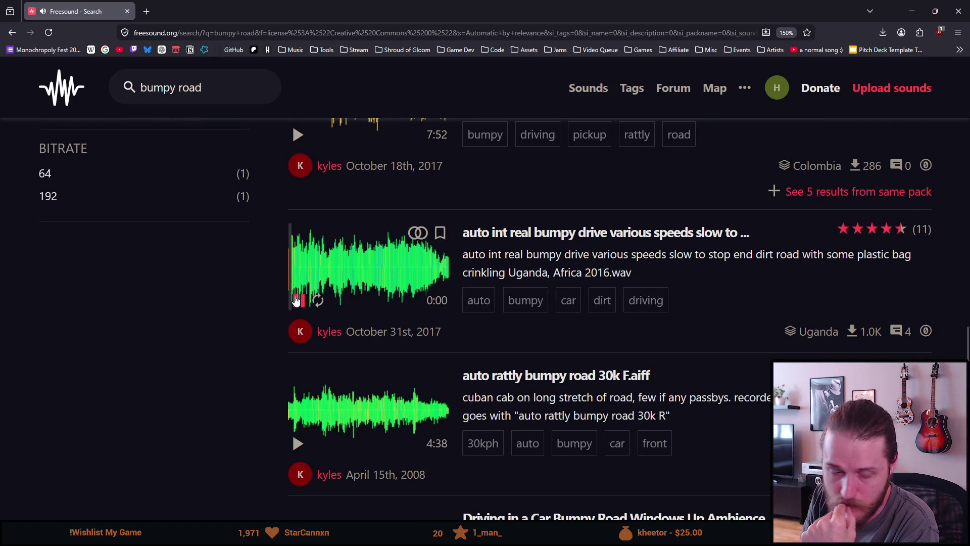
click(297, 300)
scroll(296, 300, down, 3)
click(297, 286)
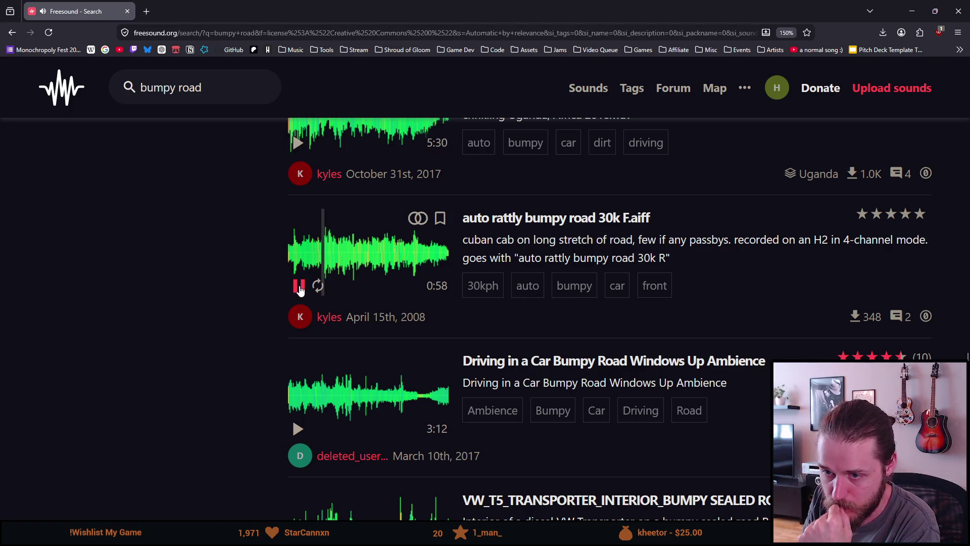
click(299, 287)
scroll(299, 287, down, 3)
click(300, 271)
click(299, 271)
drag(210, 87, 83, 78)
text(metal rattling)
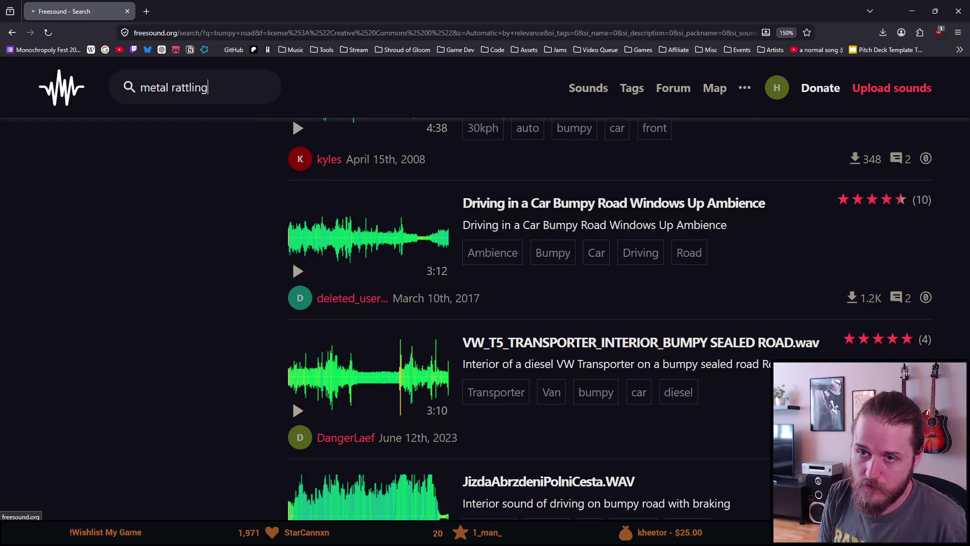
Step: Run the 'metal rattling' search and preview climbing gear, Metal rattling, metal pots, marina masts and metal shelves clips
key(Return)
scroll(309, 342, down, 3)
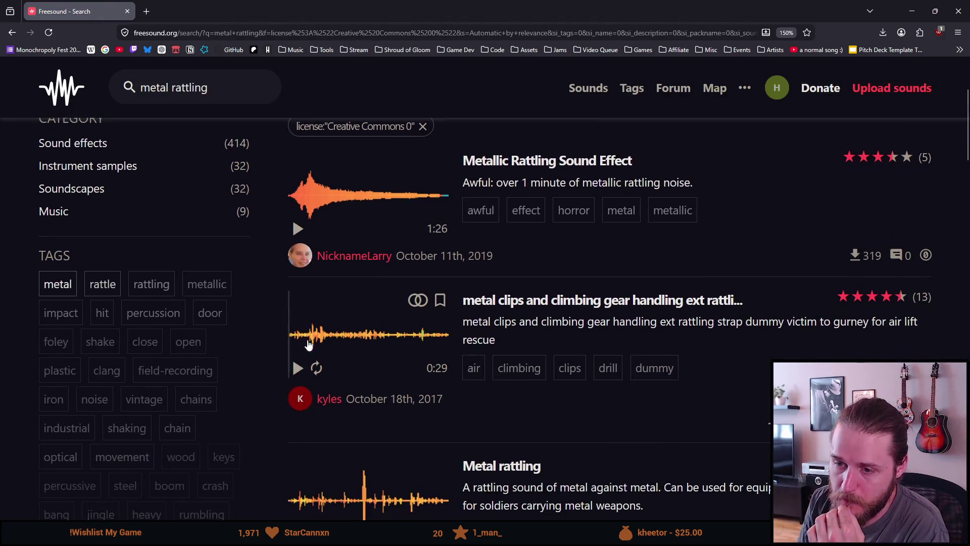
click(300, 368)
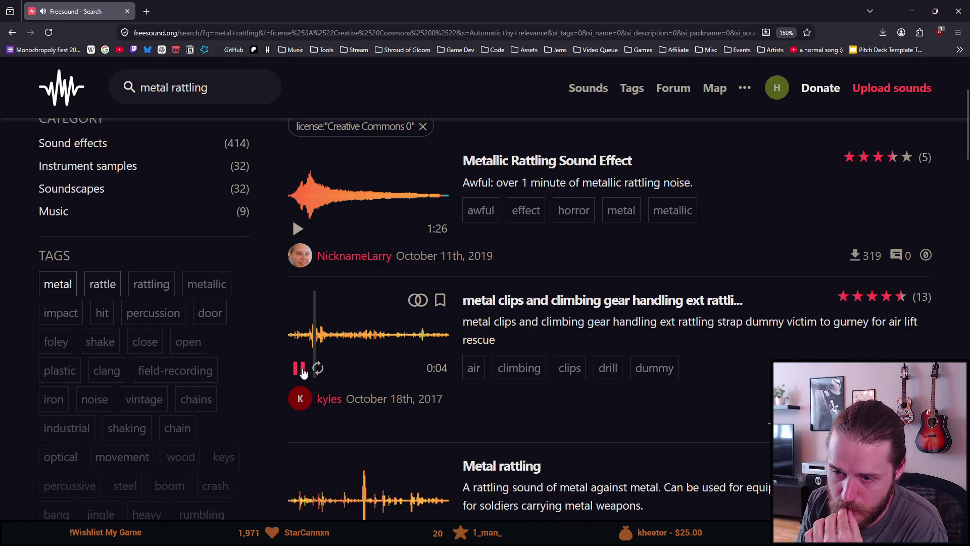
scroll(304, 373, down, 3)
click(299, 375)
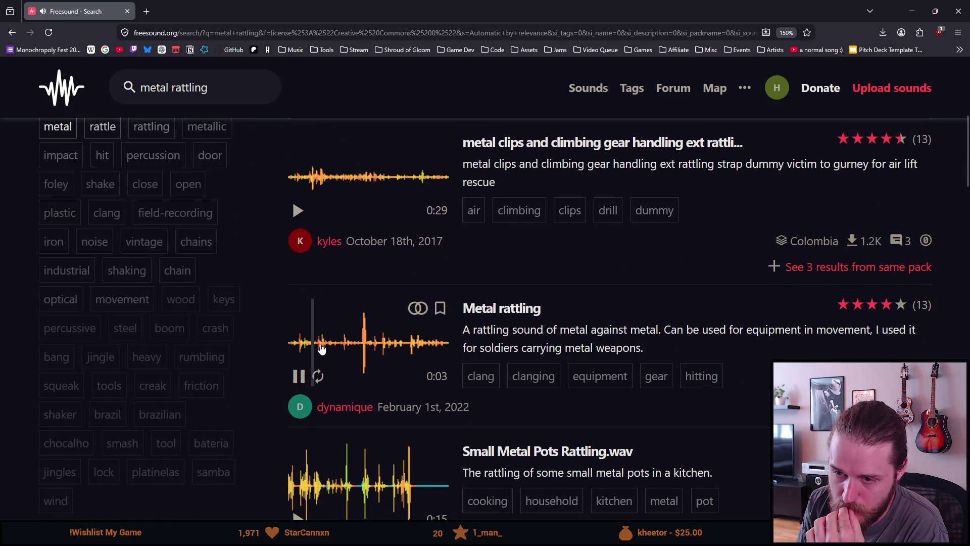
scroll(299, 374, down, 3)
click(298, 367)
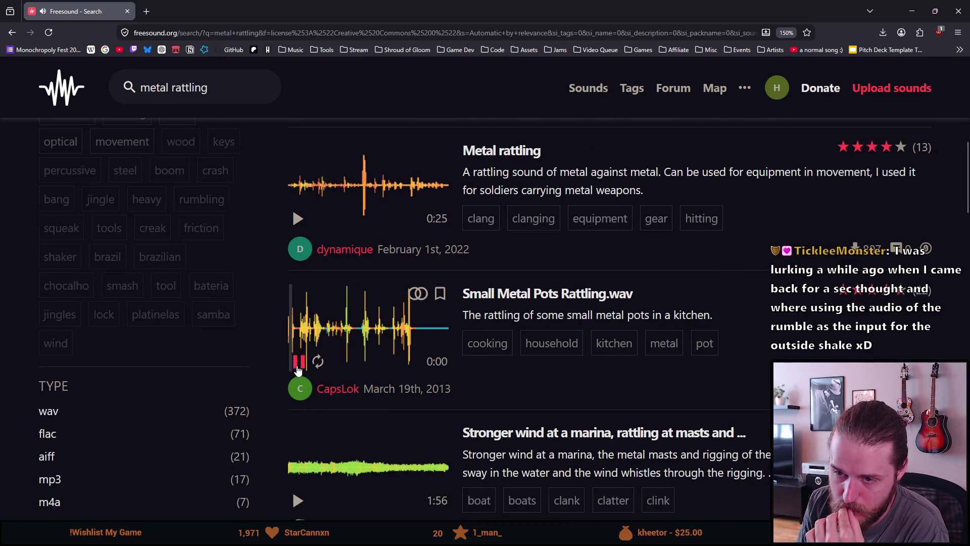
click(298, 368)
scroll(299, 369, down, 5)
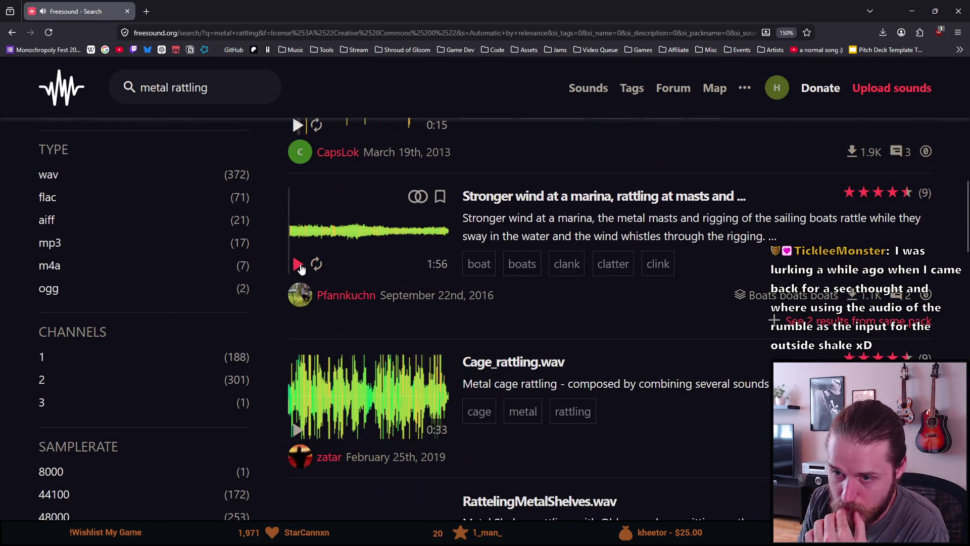
click(299, 265)
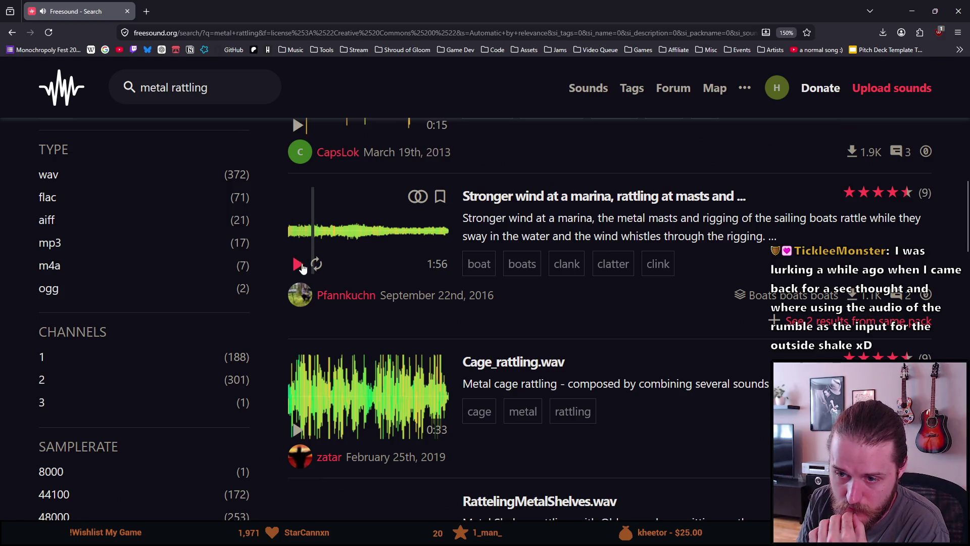
scroll(303, 263, down, 3)
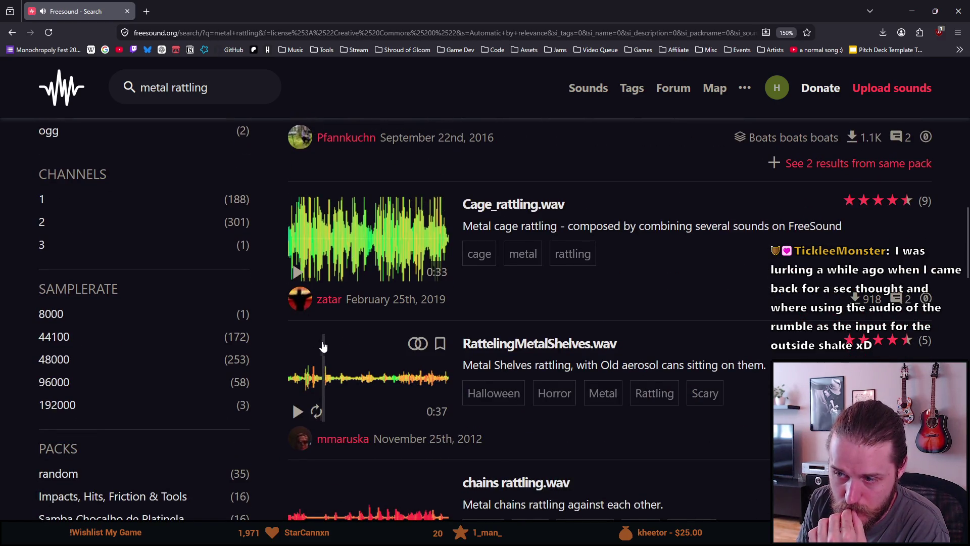
scroll(318, 394, down, 1)
click(298, 336)
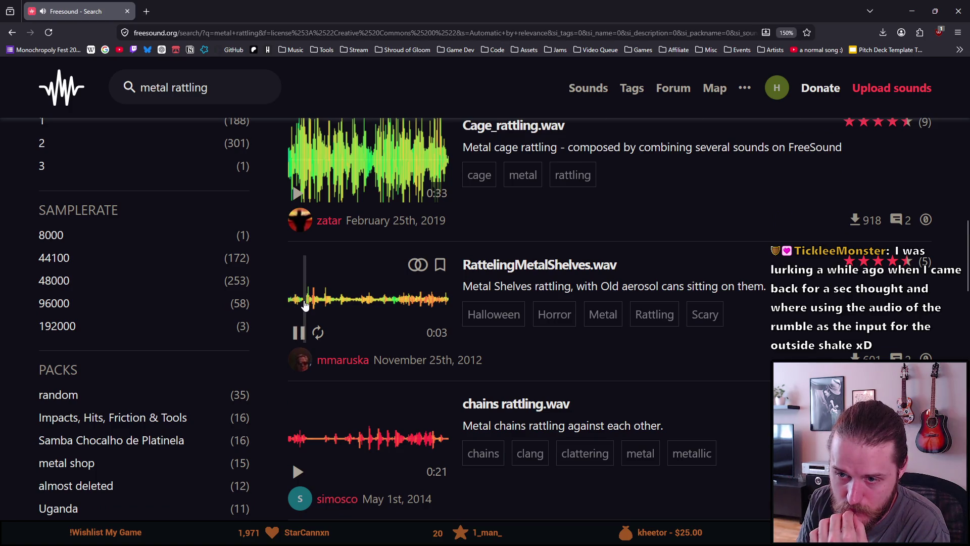
click(299, 337)
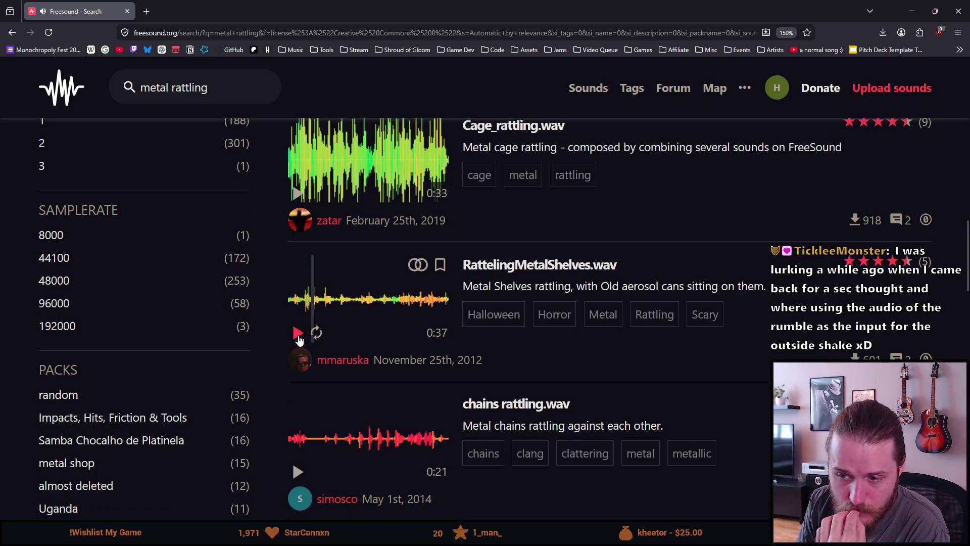
Step: Preview the metal furnace, old telephone bell, small metallic objects and Matsudo manhole cover recordings
scroll(298, 349, down, 1)
scroll(298, 352, down, 2)
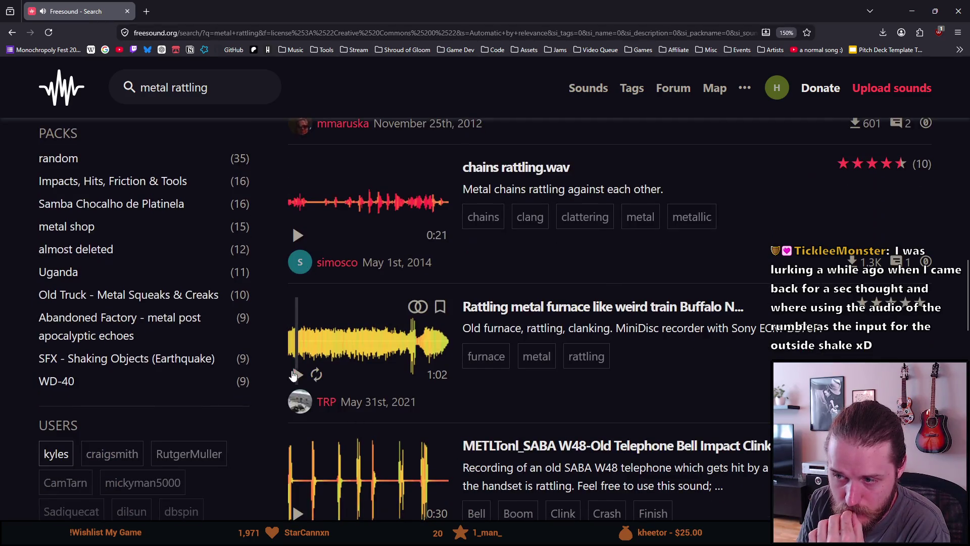
click(298, 374)
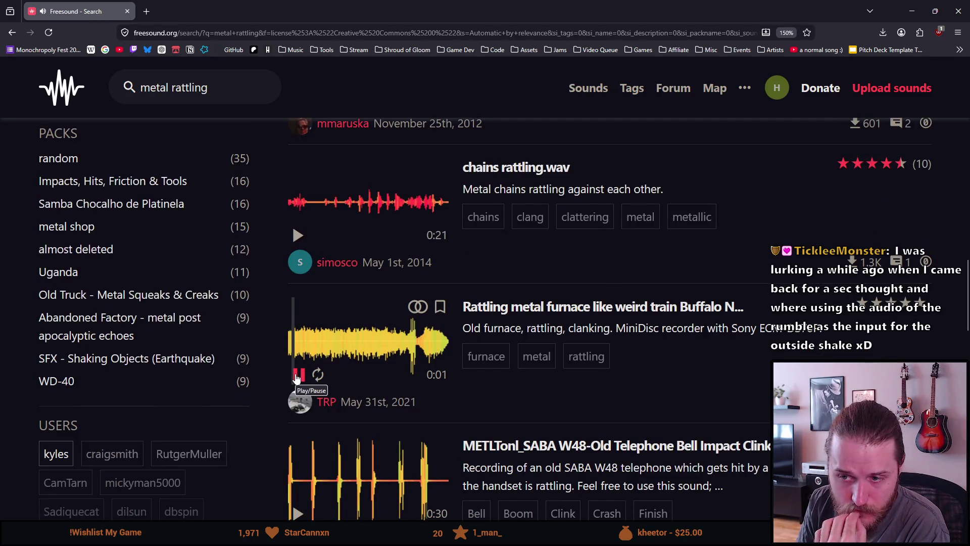
click(297, 375)
scroll(296, 359, down, 2)
click(296, 360)
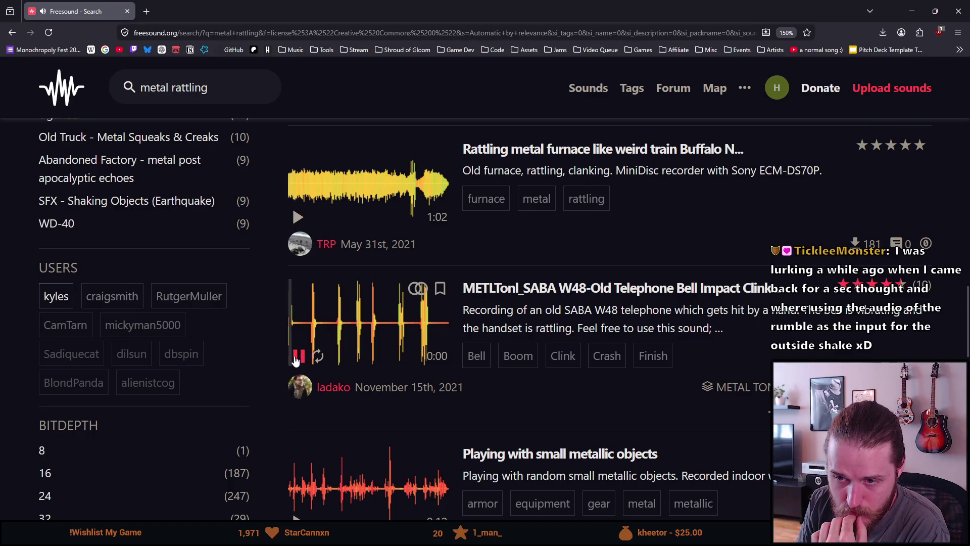
click(296, 360)
scroll(296, 324, down, 3)
click(297, 285)
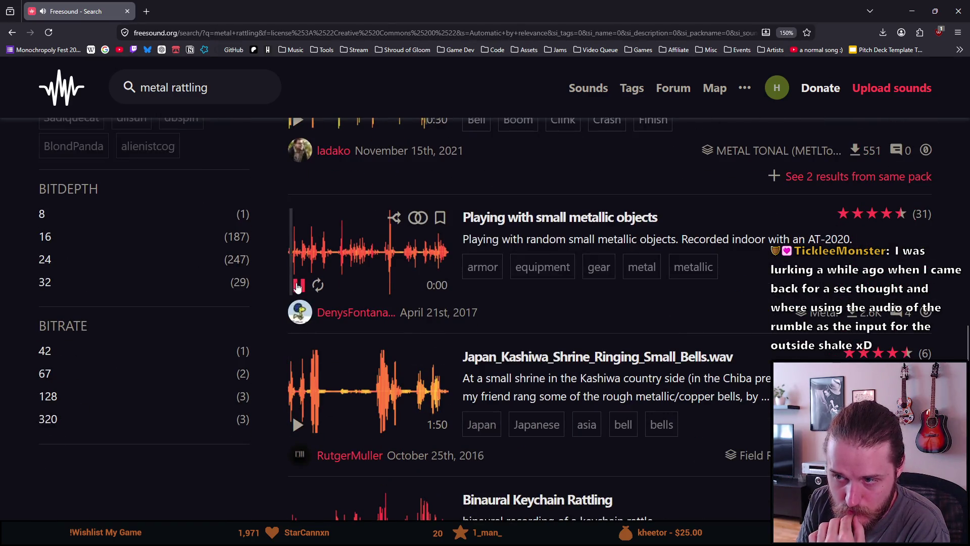
click(296, 290)
scroll(297, 292, down, 3)
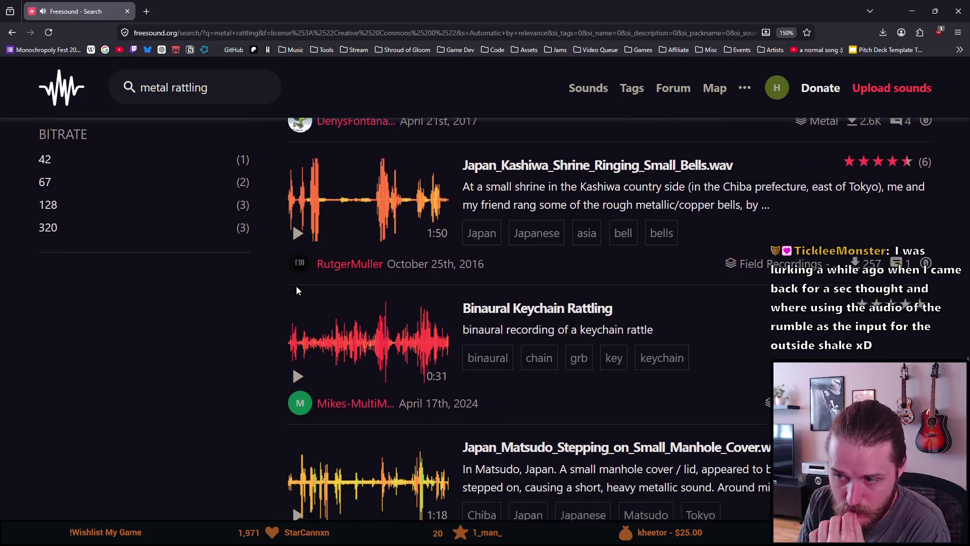
click(294, 393)
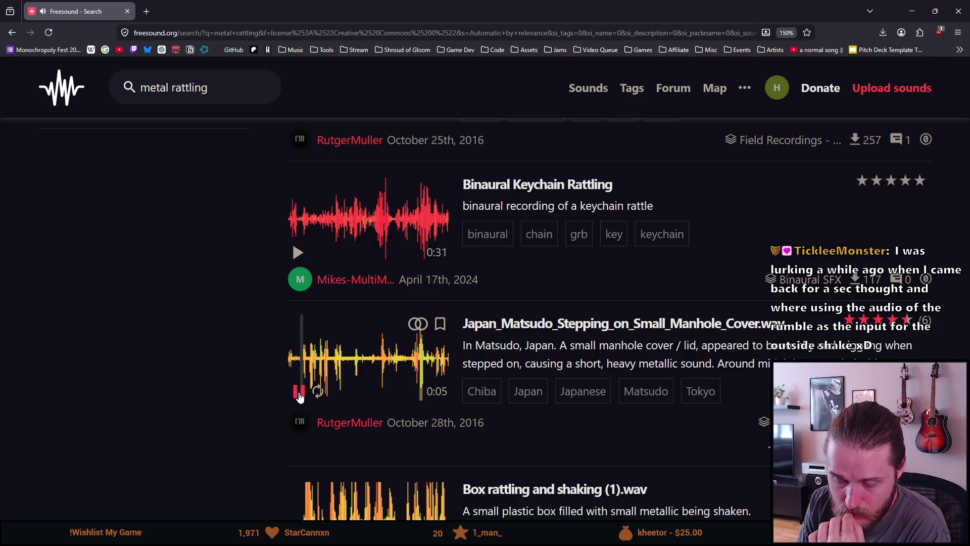
click(299, 392)
scroll(300, 389, down, 5)
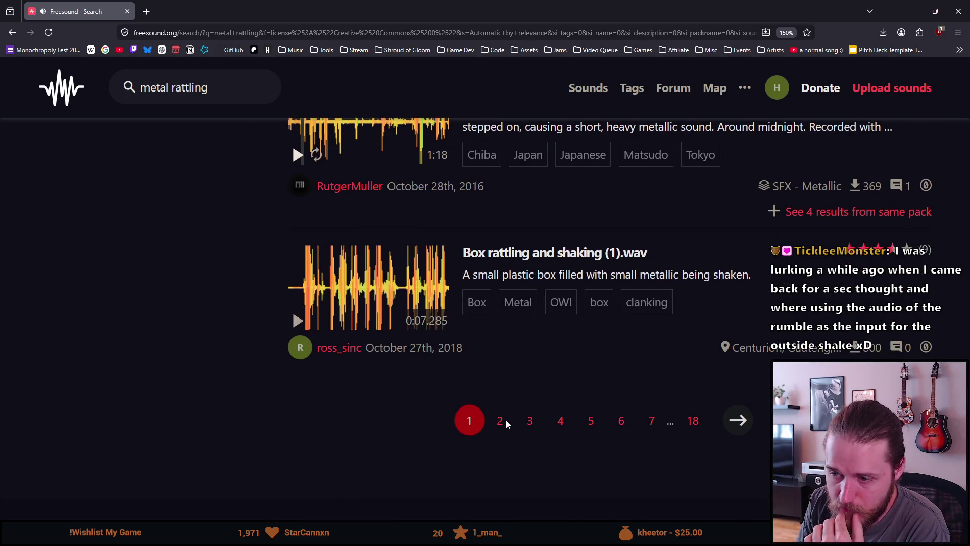
Step: On results page 2, preview Shaking Metal Cutlery Holder.flac and Aluminium Box Rattling.wav
click(499, 423)
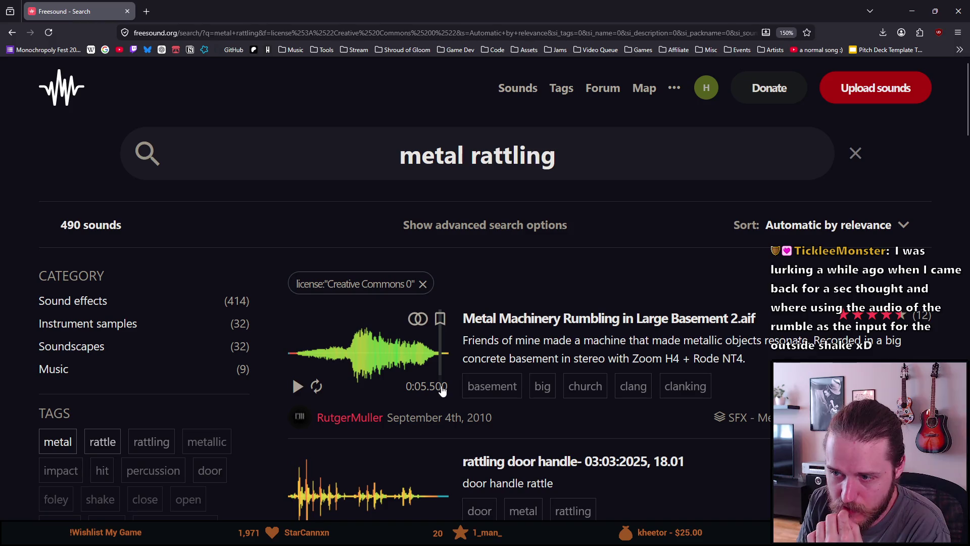
scroll(437, 384, down, 6)
scroll(425, 374, up, 3)
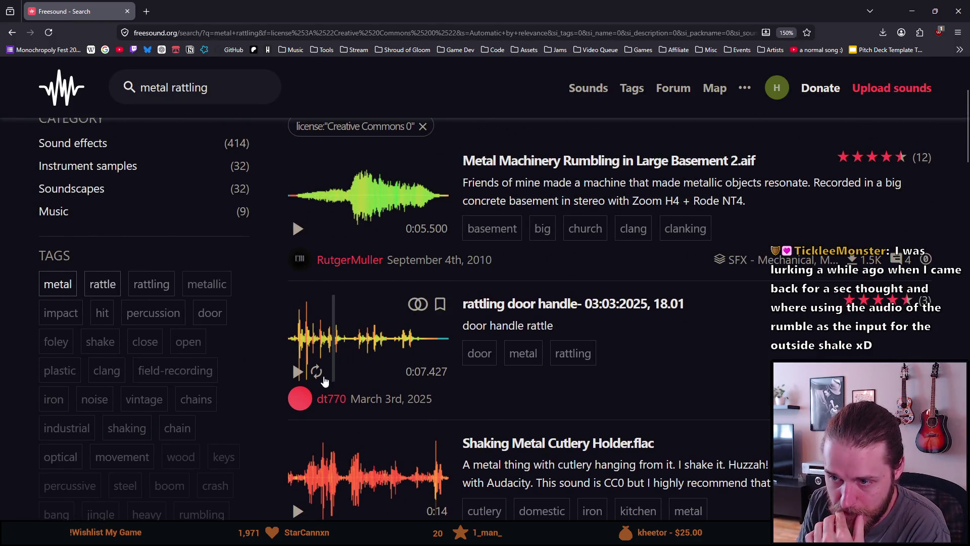
scroll(299, 378, down, 3)
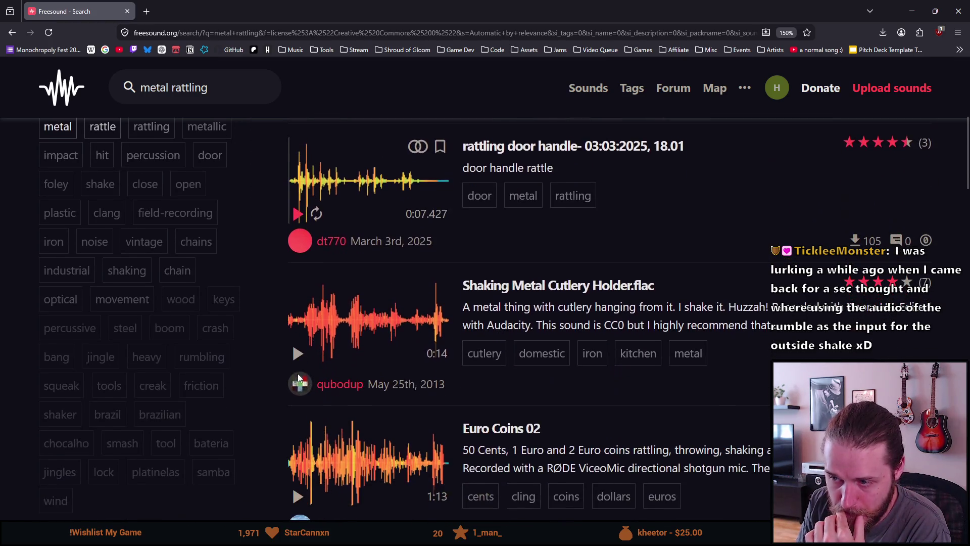
click(299, 360)
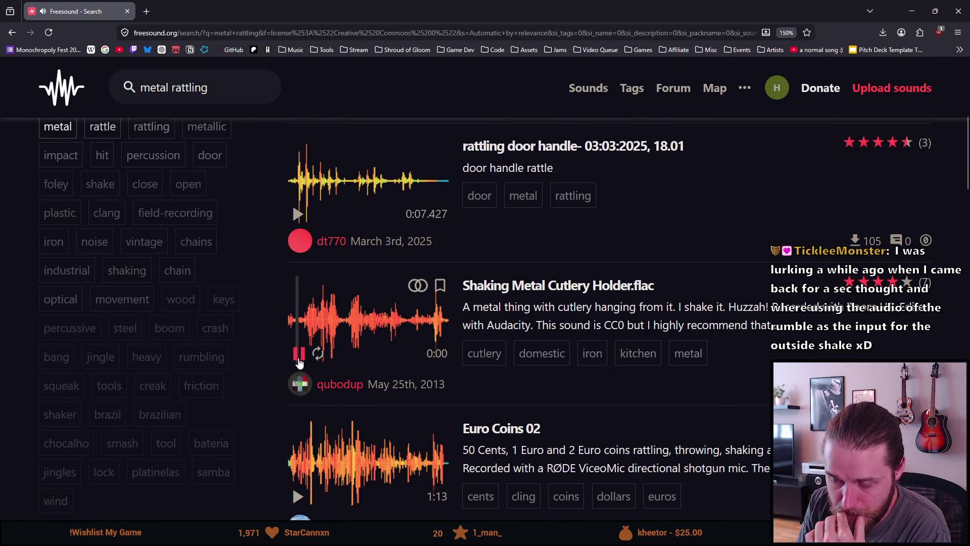
scroll(300, 367, down, 5)
scroll(305, 372, down, 5)
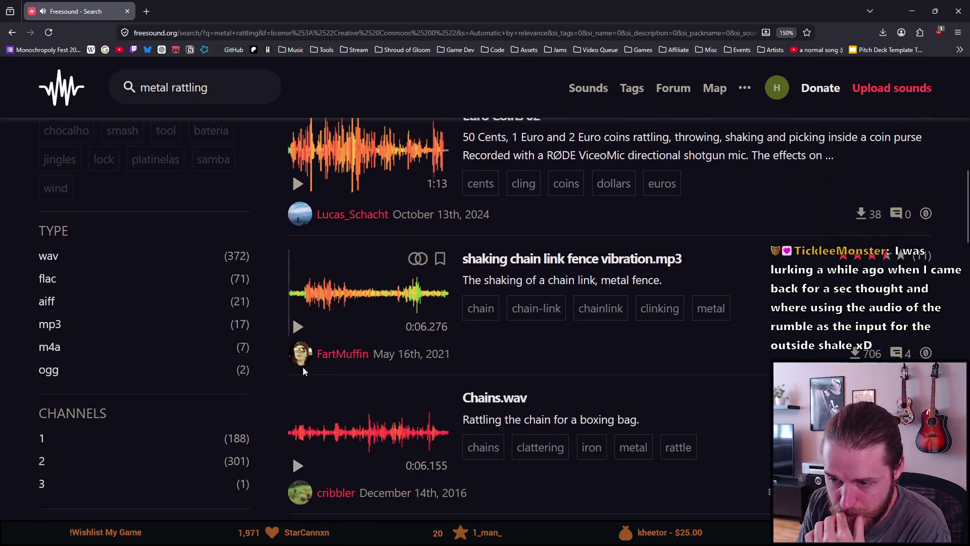
scroll(304, 373, down, 5)
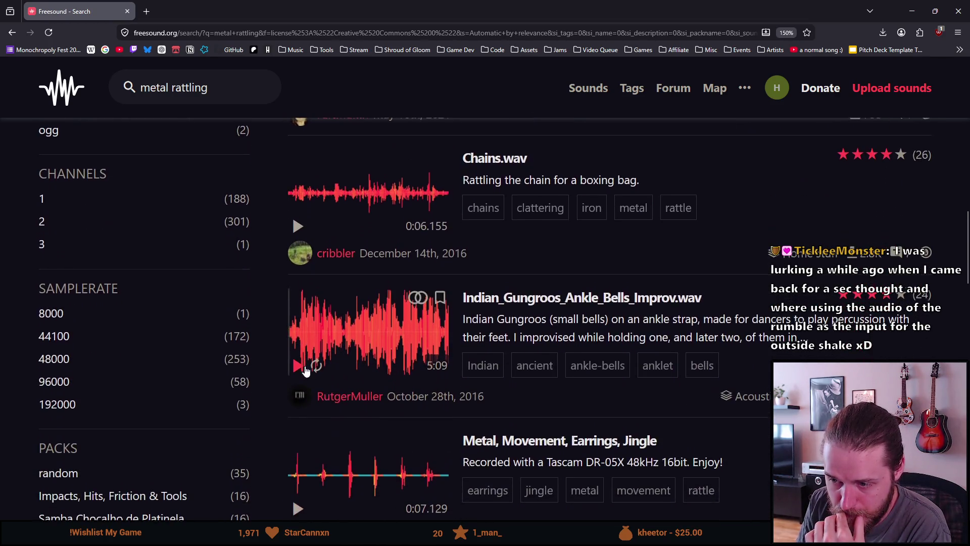
click(299, 411)
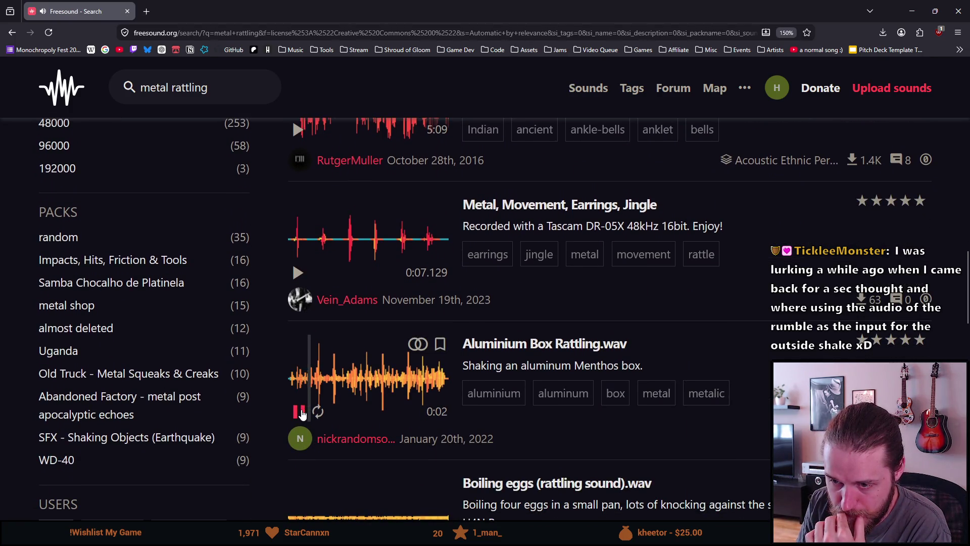
Step: Preview Rumbling Elevator and the radiator metal rumbling sound, then move to results page 3
scroll(301, 410, down, 3)
scroll(301, 411, down, 4)
scroll(301, 415, down, 4)
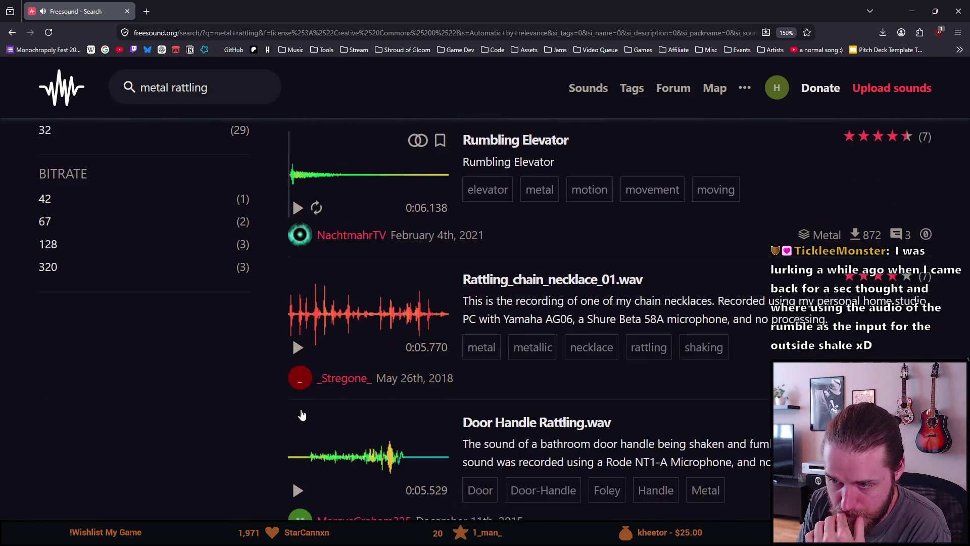
click(297, 203)
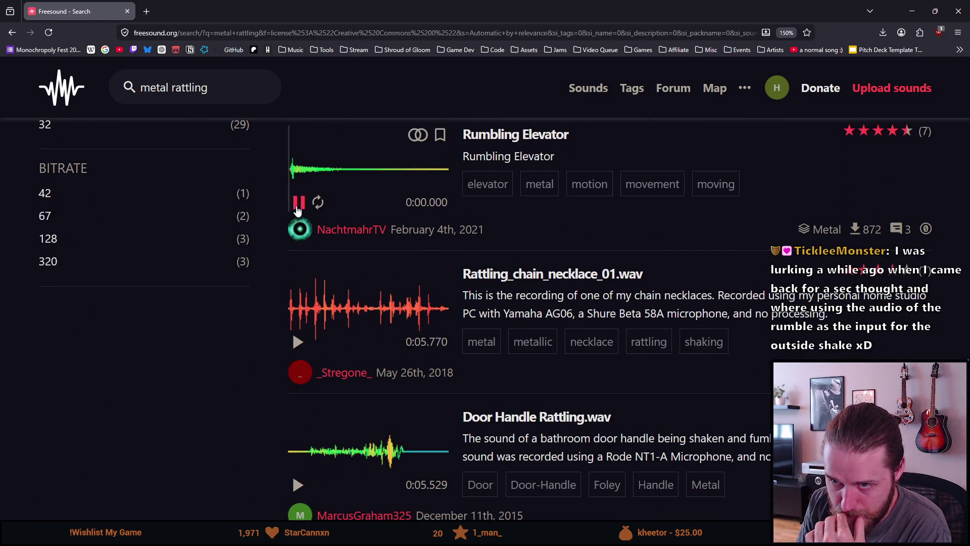
scroll(297, 210, down, 4)
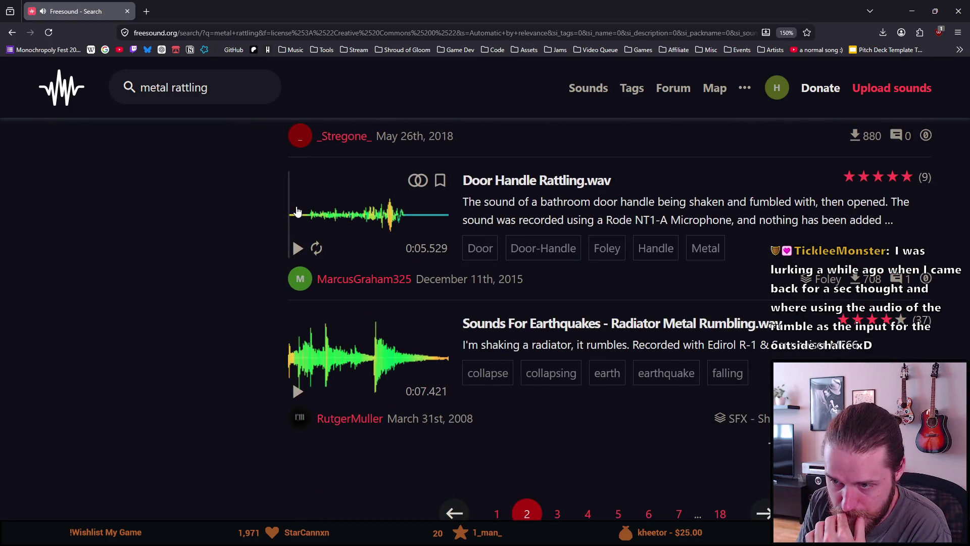
scroll(298, 211, down, 1)
click(298, 312)
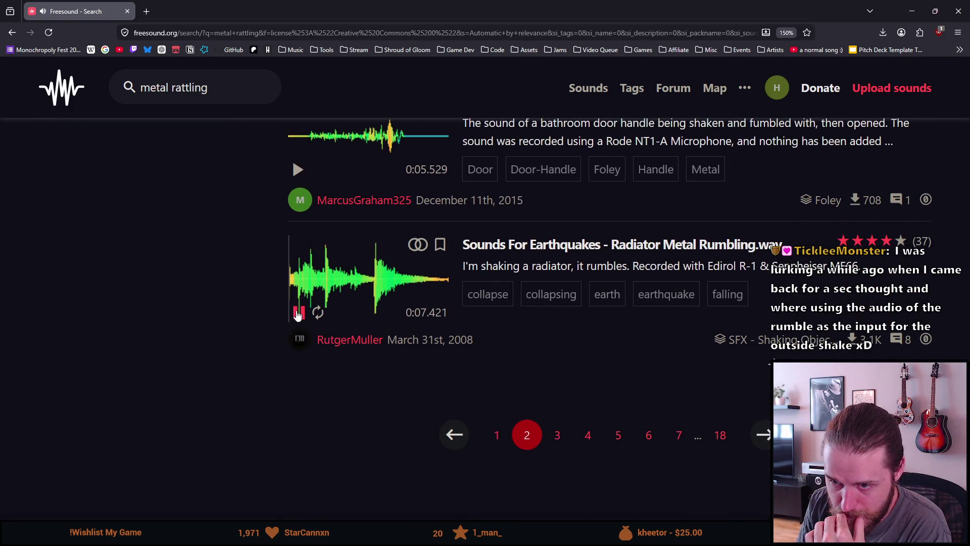
click(558, 440)
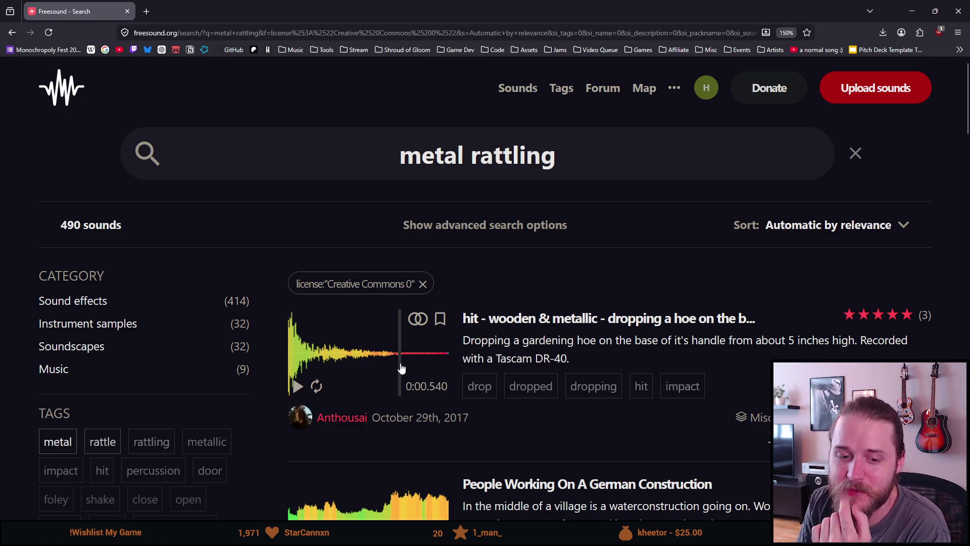
Step: Play and then stop the Machinery Inside Top Of Windmill preview on results page 3
scroll(401, 367, down, 5)
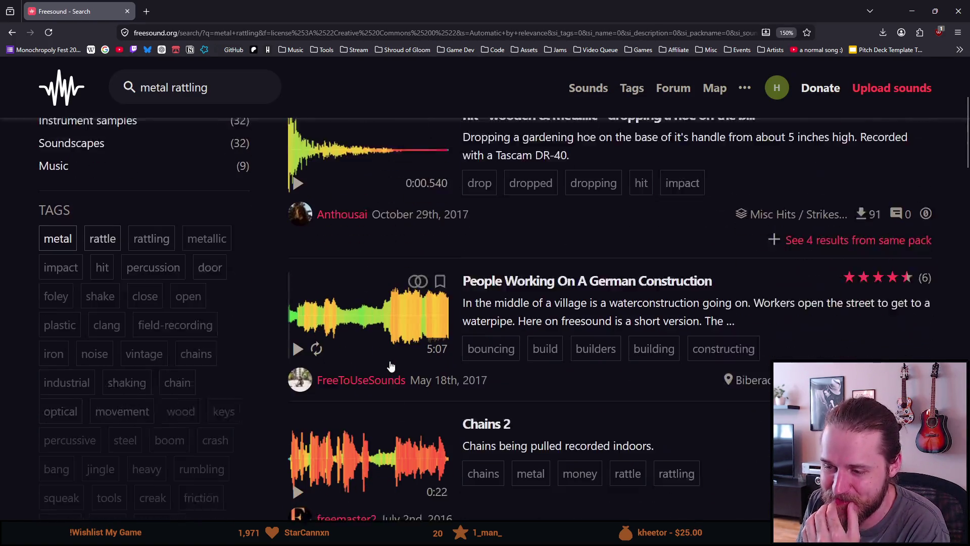
scroll(341, 328, down, 5)
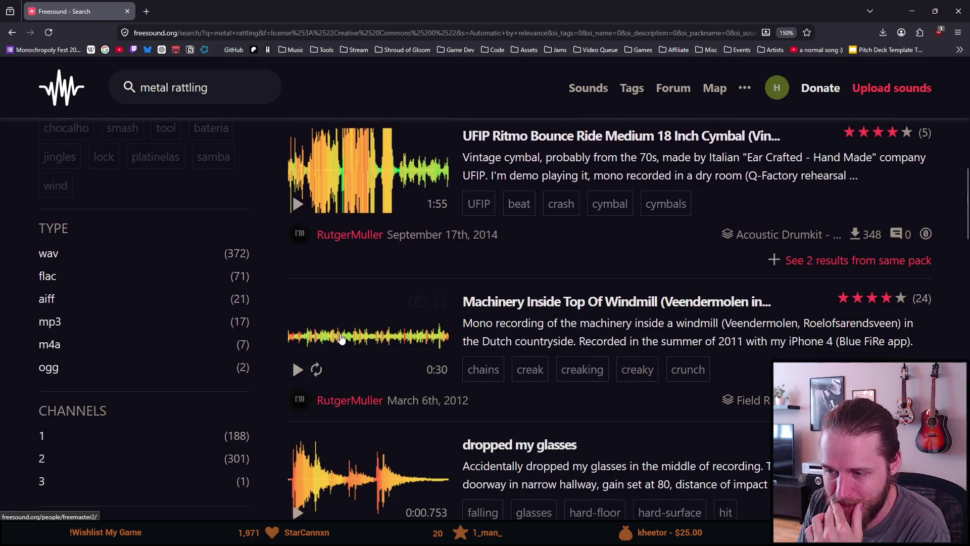
scroll(340, 334, down, 5)
click(297, 371)
click(297, 372)
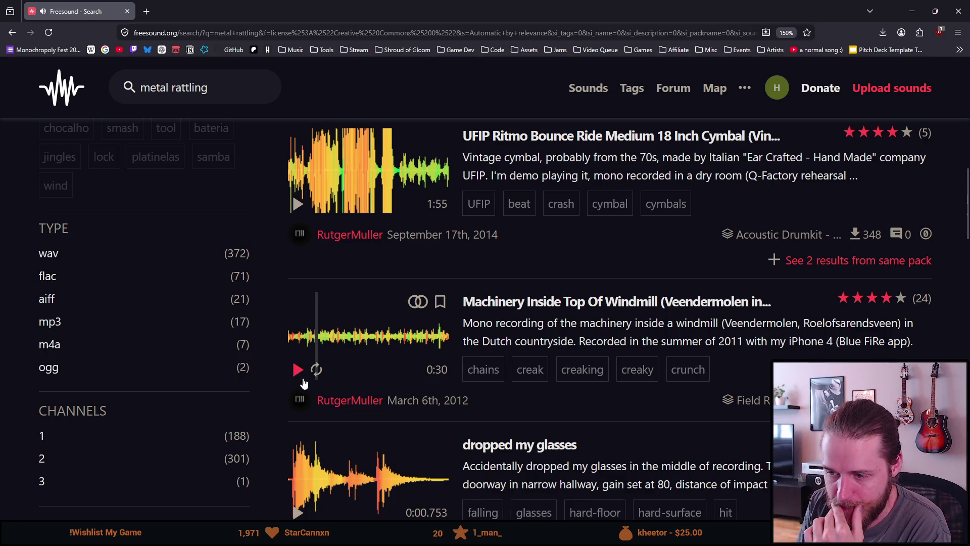
Step: Scroll further through the metal rattling results, then minimize the browser to return to Unity
scroll(333, 405, down, 3)
scroll(333, 404, down, 3)
scroll(374, 344, down, 5)
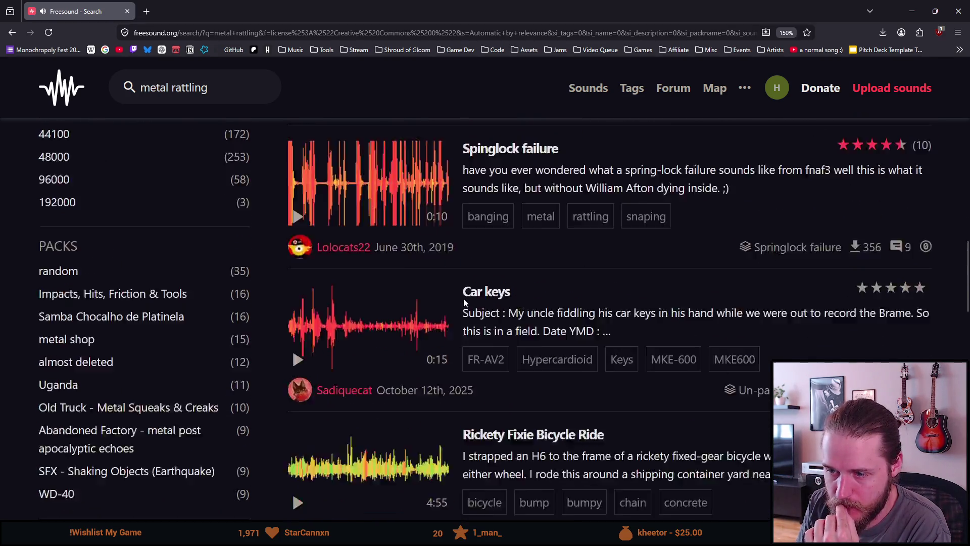
scroll(305, 399, down, 3)
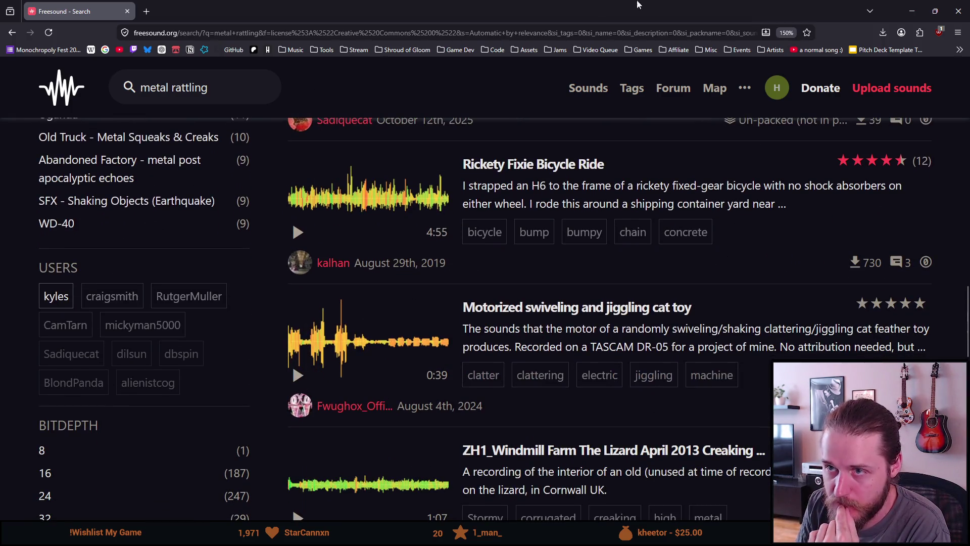
click(912, 11)
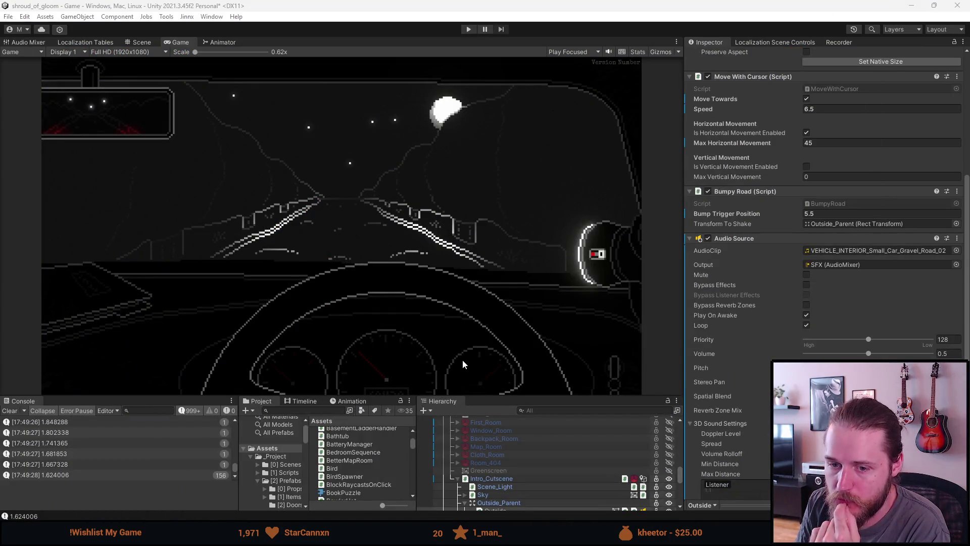
Step: Clear the Unity Console log and switch to the BumpyRoad.cs script in Visual Studio
mouse_move(329, 537)
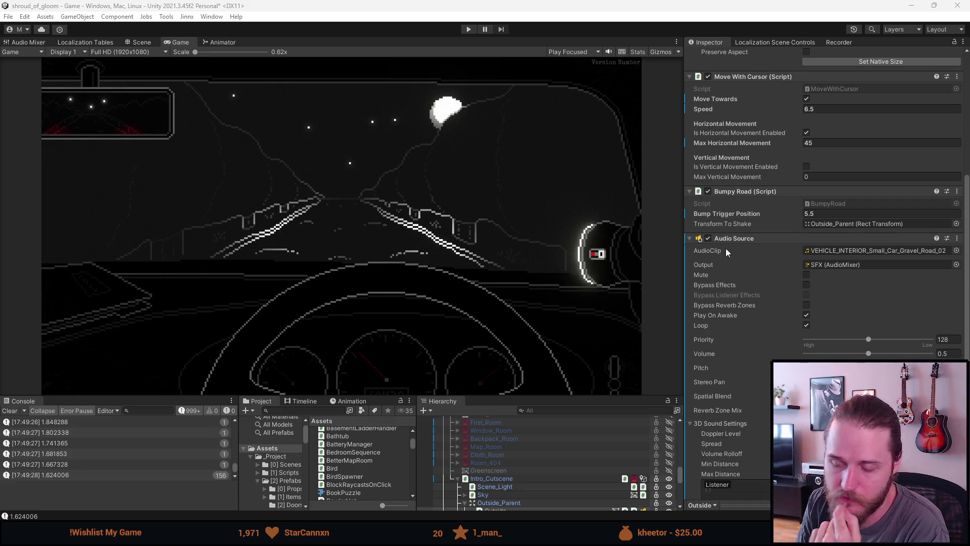
mouse_move(397, 536)
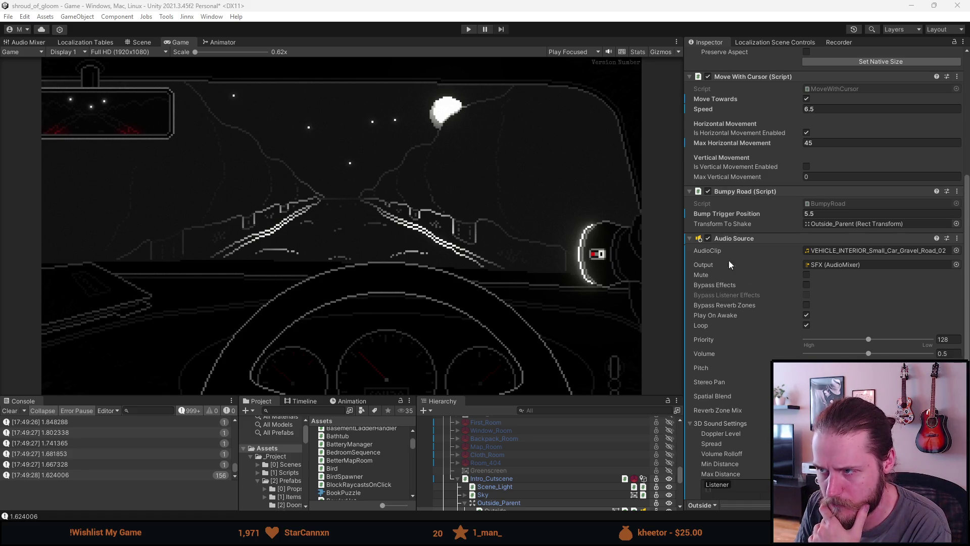
click(14, 411)
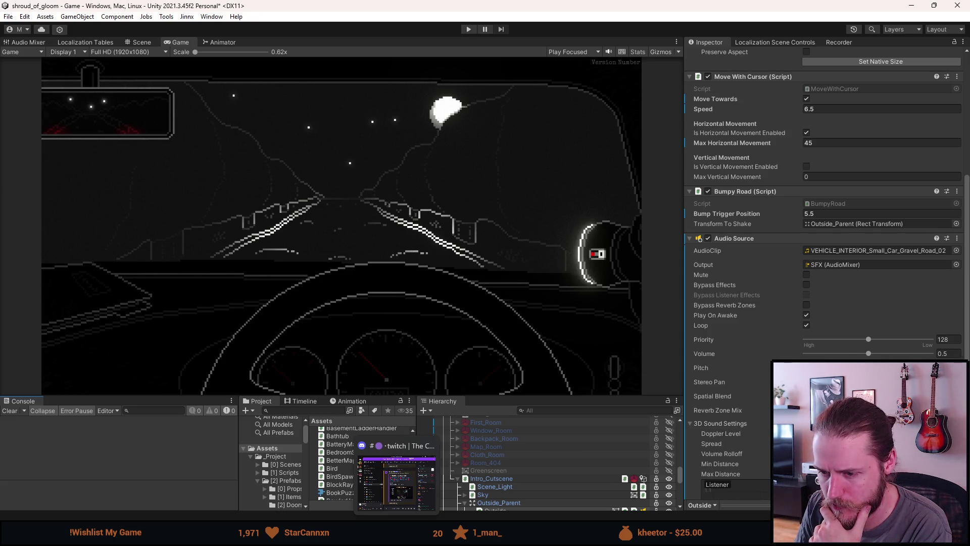
click(286, 480)
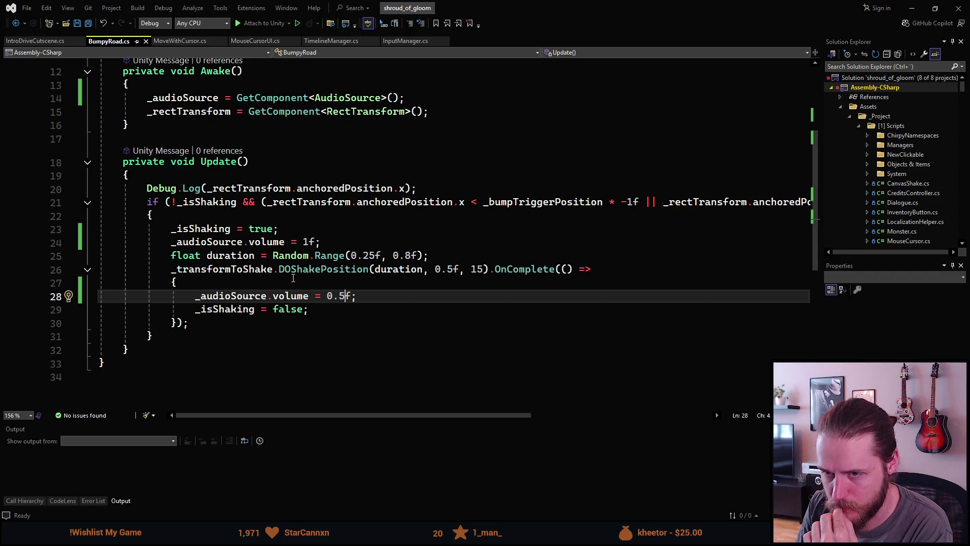
scroll(293, 278, down, 2)
scroll(293, 278, up, 3)
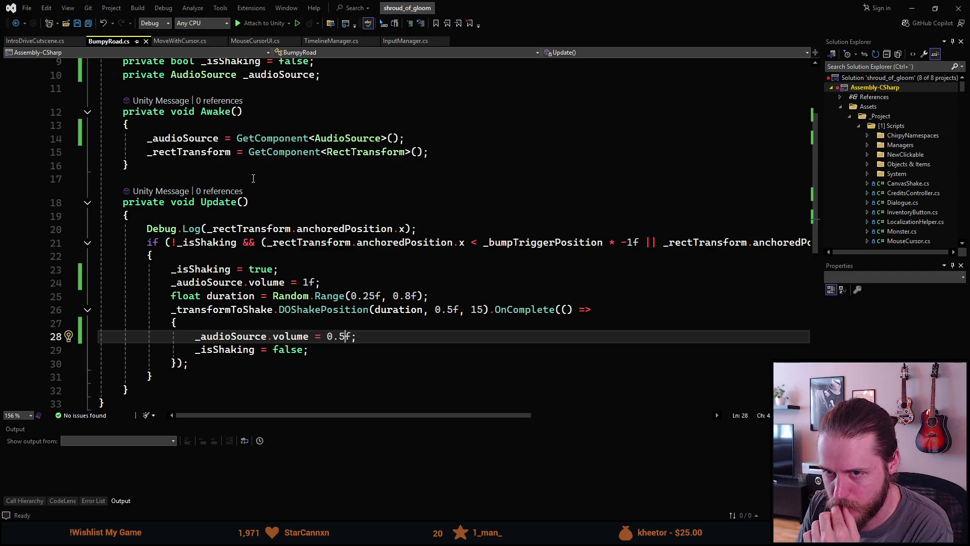
click(255, 179)
click(246, 210)
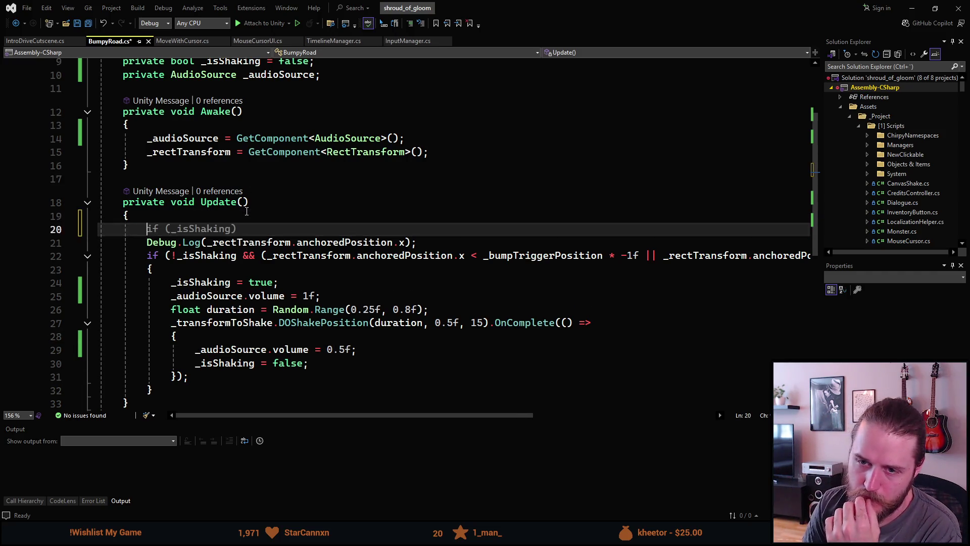
Step: Declare 'float position = _rectTransform.position.x;' at the start of Update
key(Return)
key(Return)
key(Return)
key(Up)
key(Up)
scroll(255, 208, down, 1)
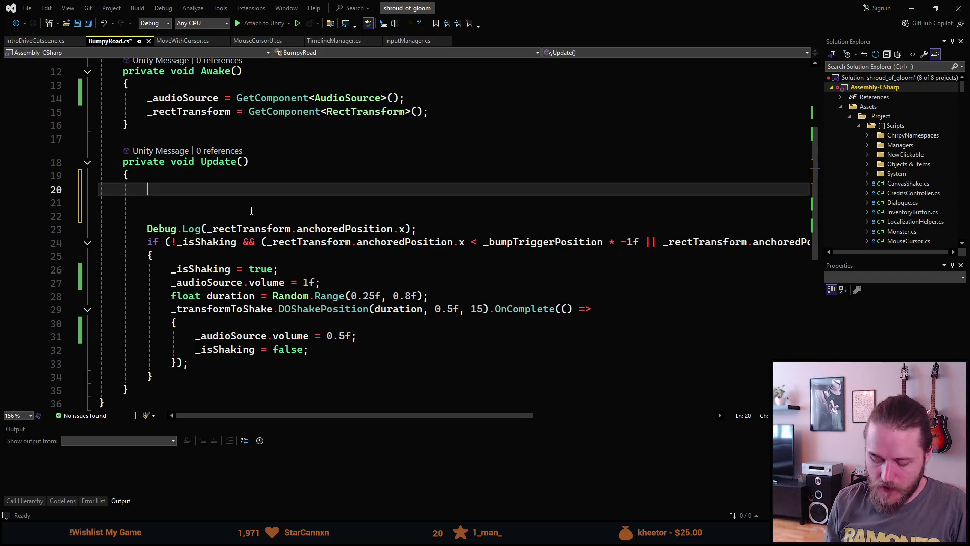
text(_)
key(BackSpace)
text(float po)
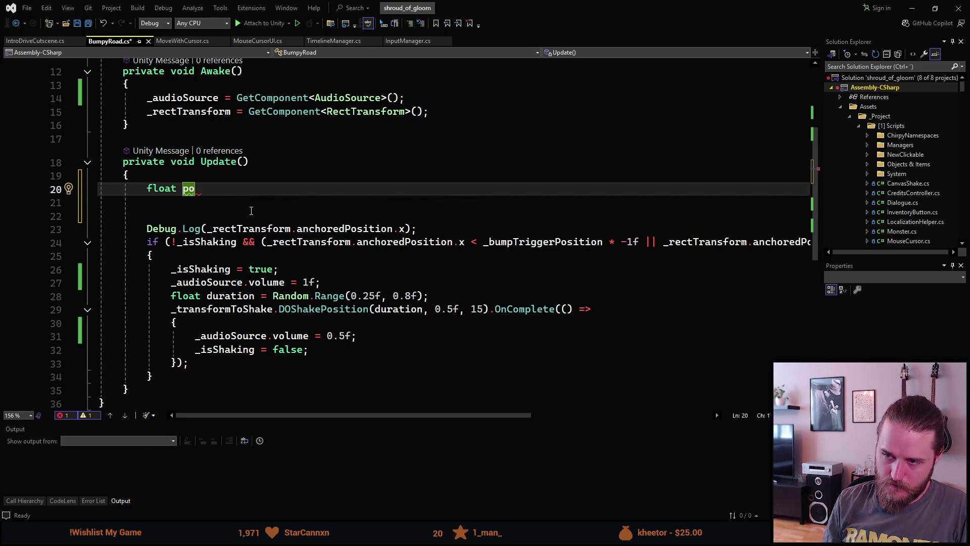
text(sition =)
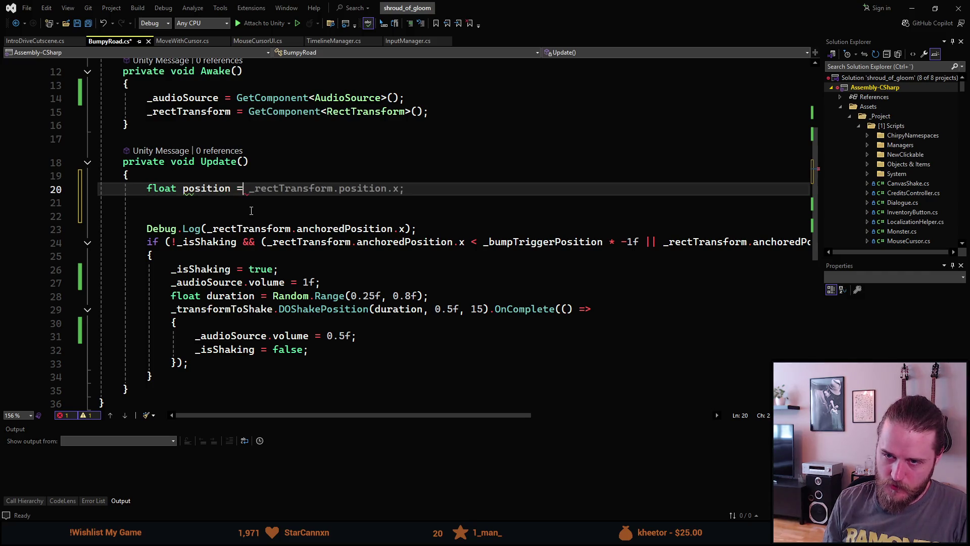
key(Tab)
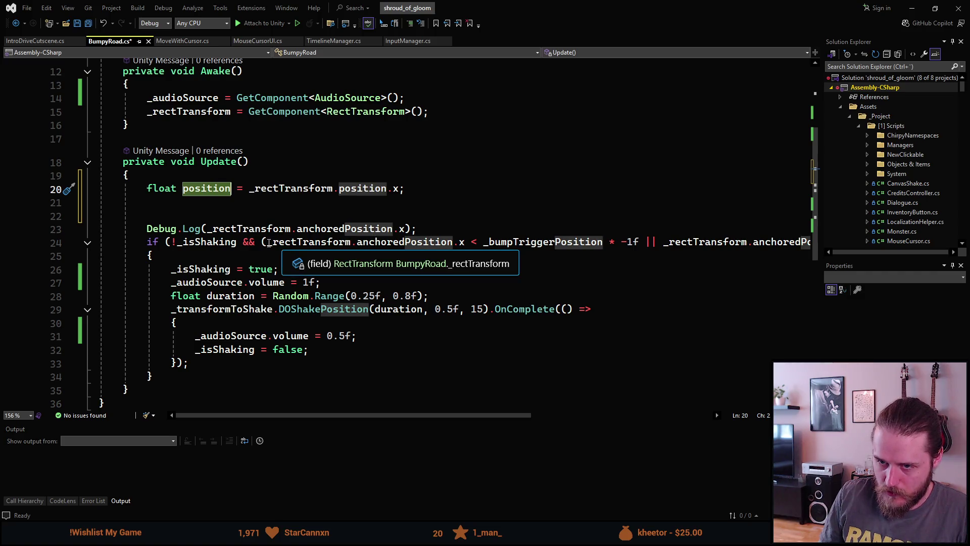
Step: Replace both anchoredPosition references in the line 24 bump check with position
click(270, 243)
drag(266, 242, 452, 242)
text(position)
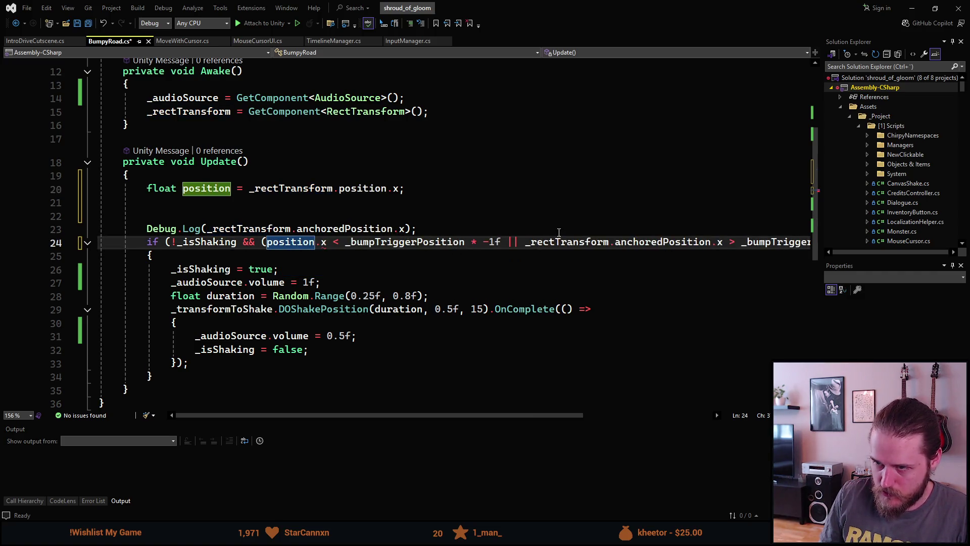
drag(527, 243, 724, 246)
text(position)
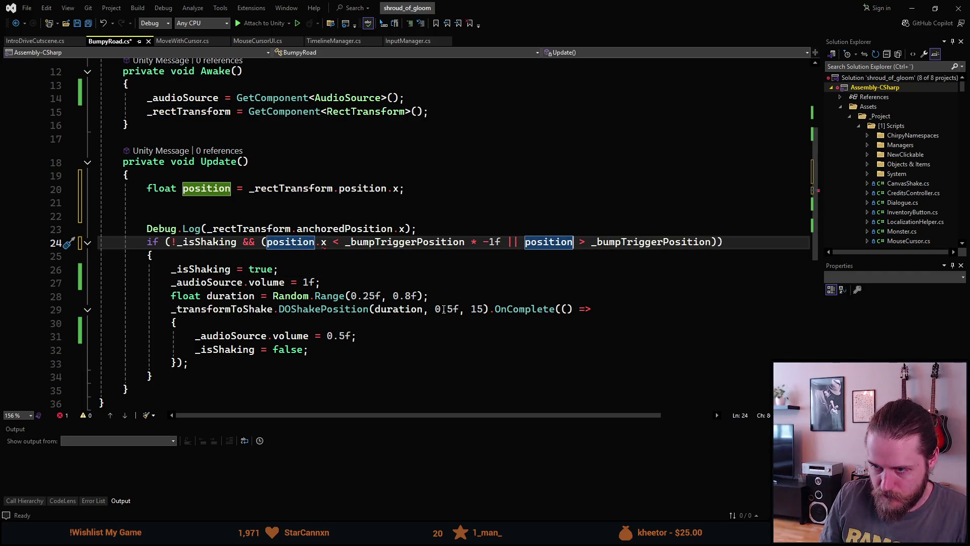
click(217, 204)
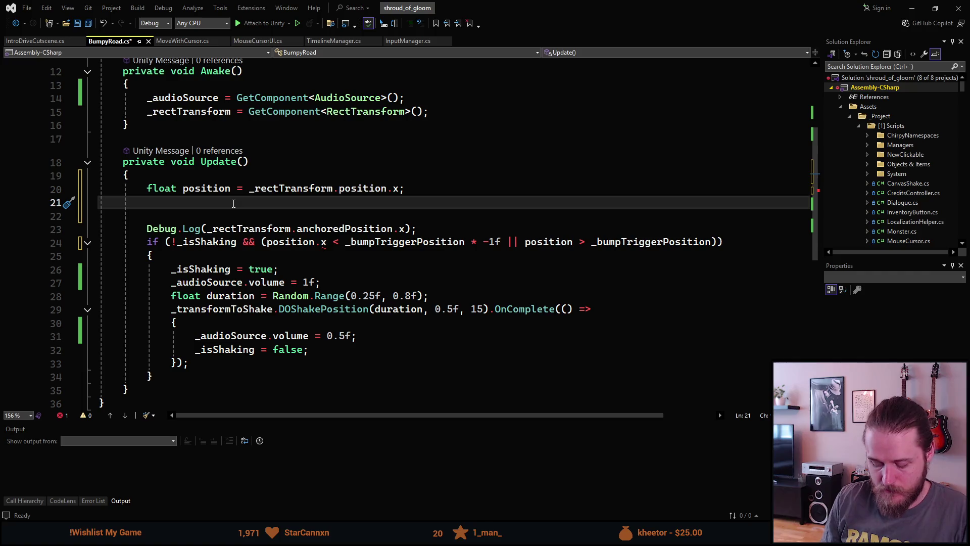
Step: Write 'if (position < 0f) { position *= -1f; }' on line 21
text(if ())
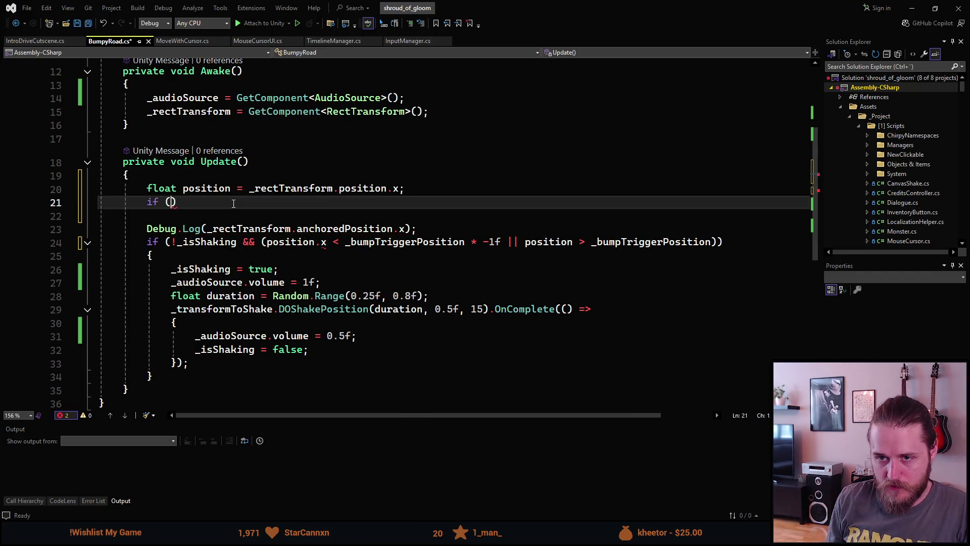
text(pos)
key(Tab)
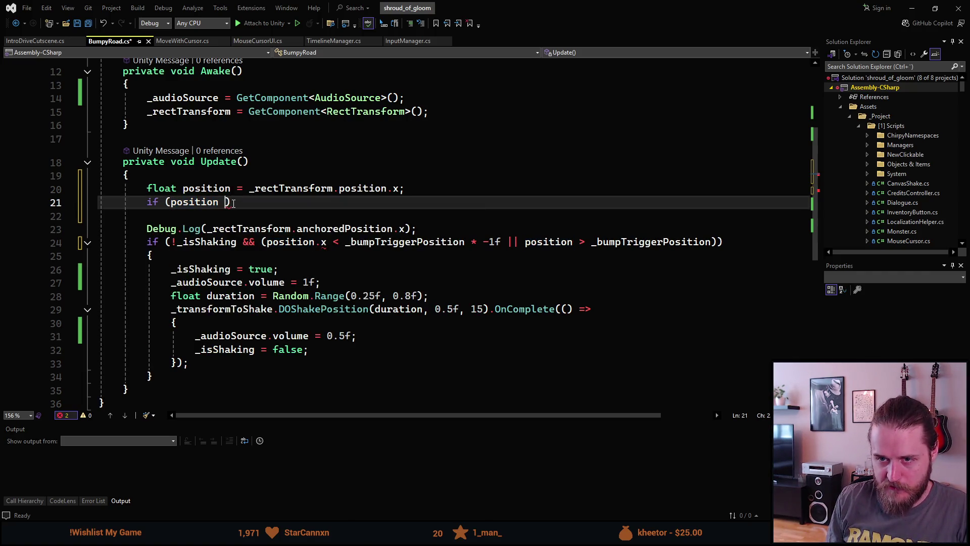
text(<)
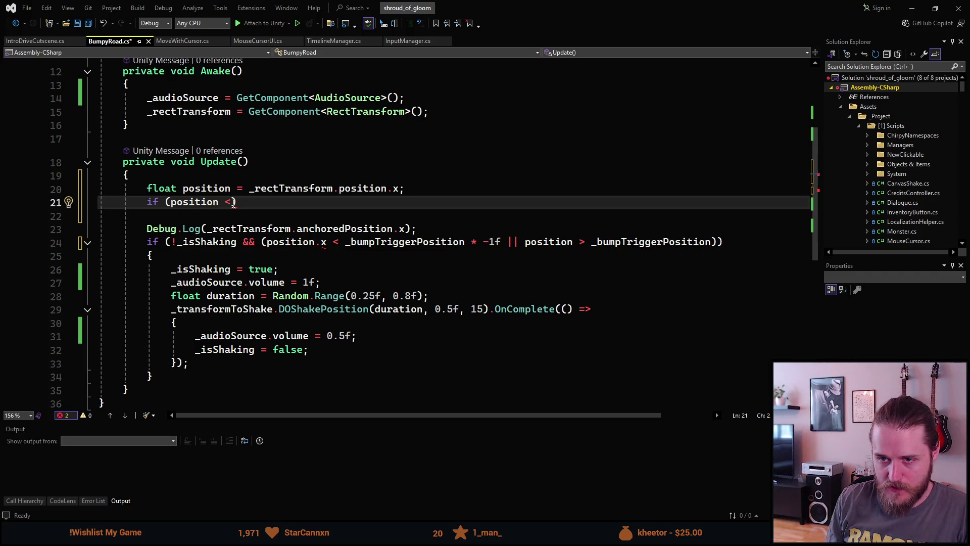
text(0f))
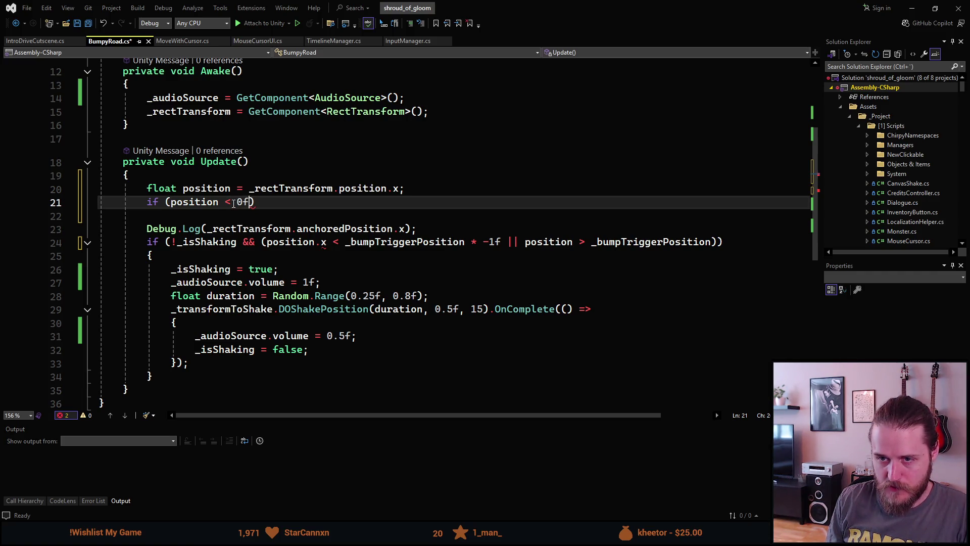
text( { posi)
key(Tab)
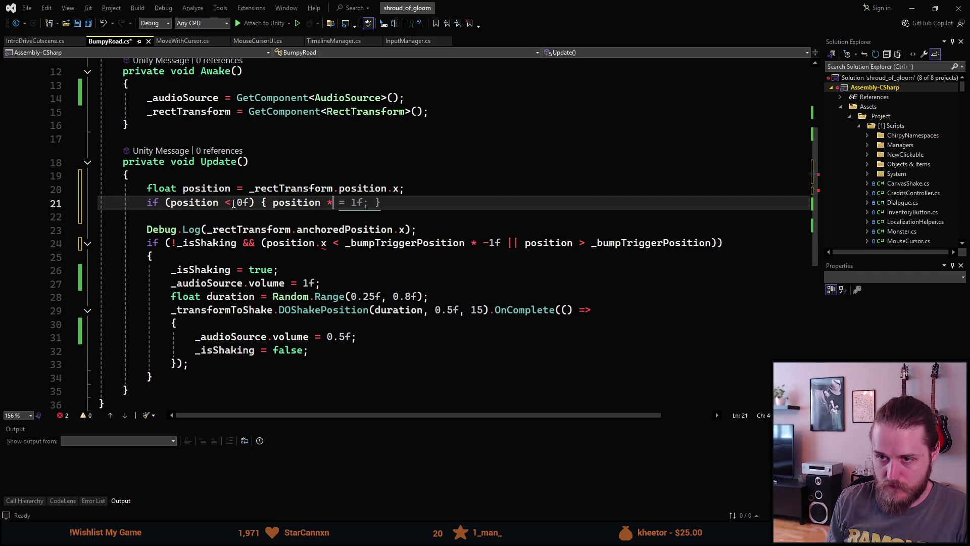
text(*= -1f;)
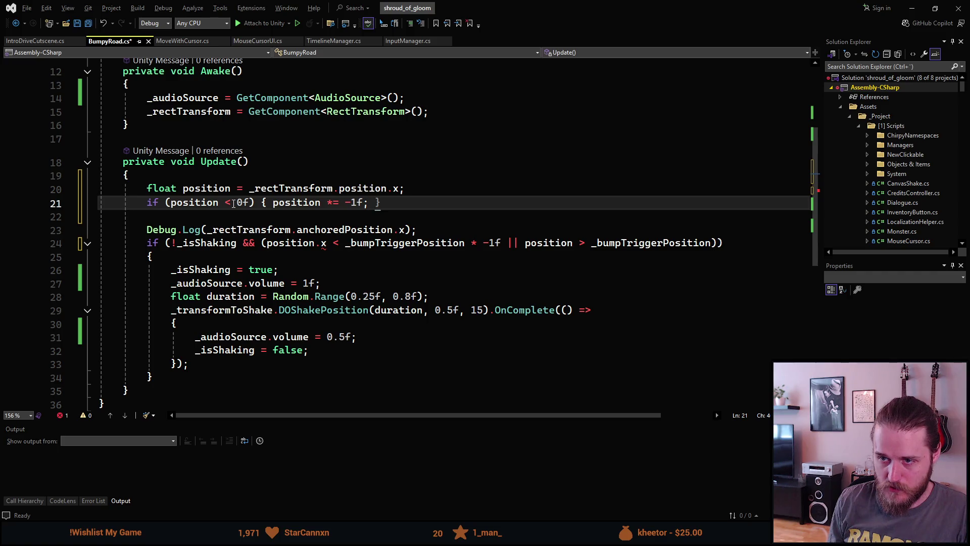
key(Tab)
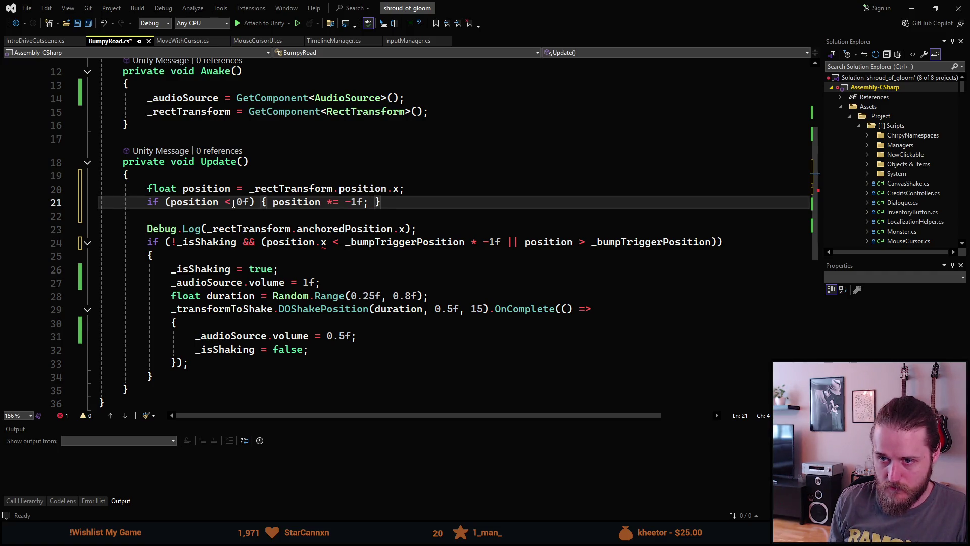
Step: Start a new line below the check beginning with Mathf
key(Return)
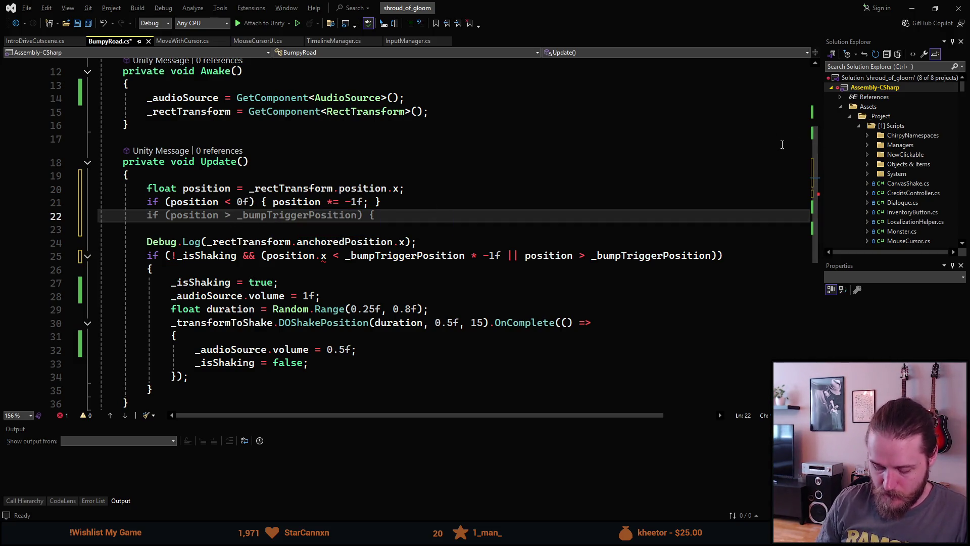
text(m)
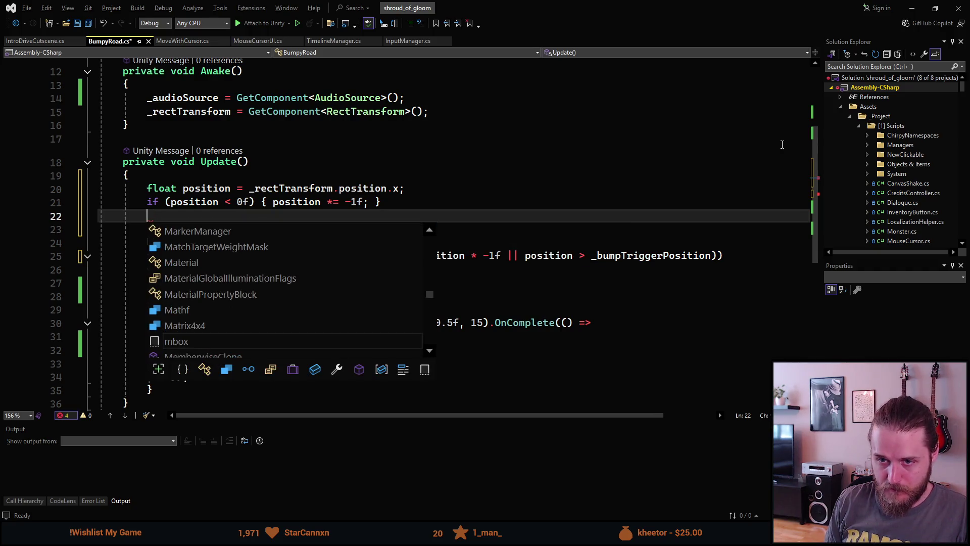
key(BackSpace)
text(Math)
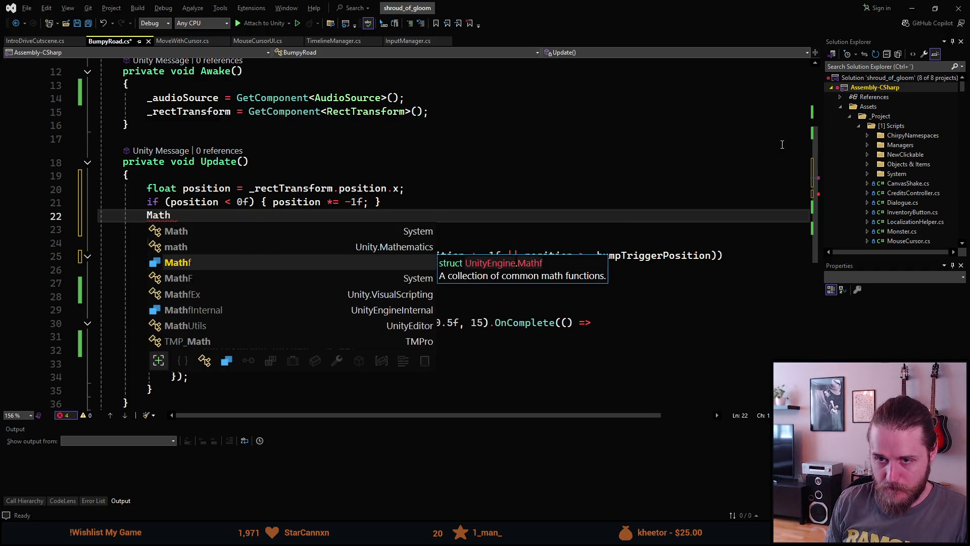
key(Tab)
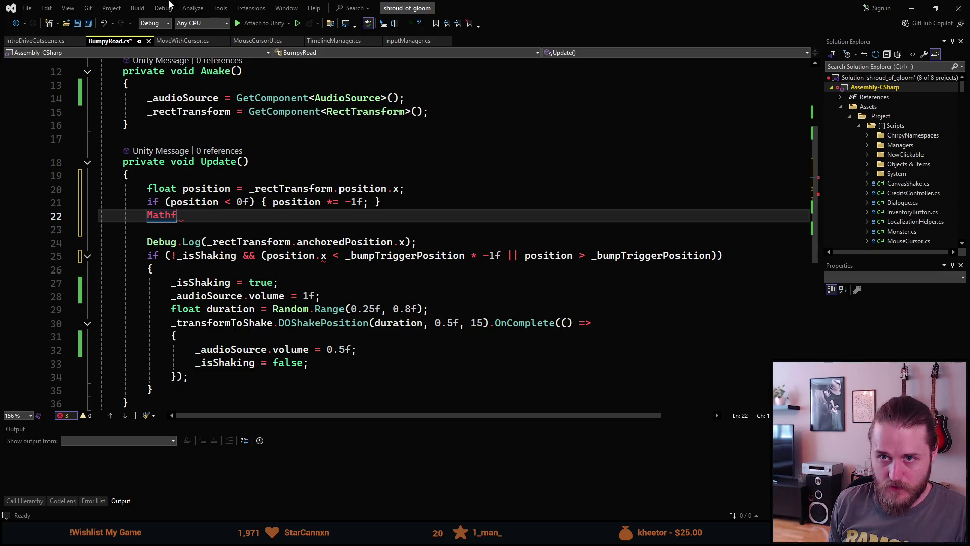
click(45, 41)
scroll(211, 254, down, 16)
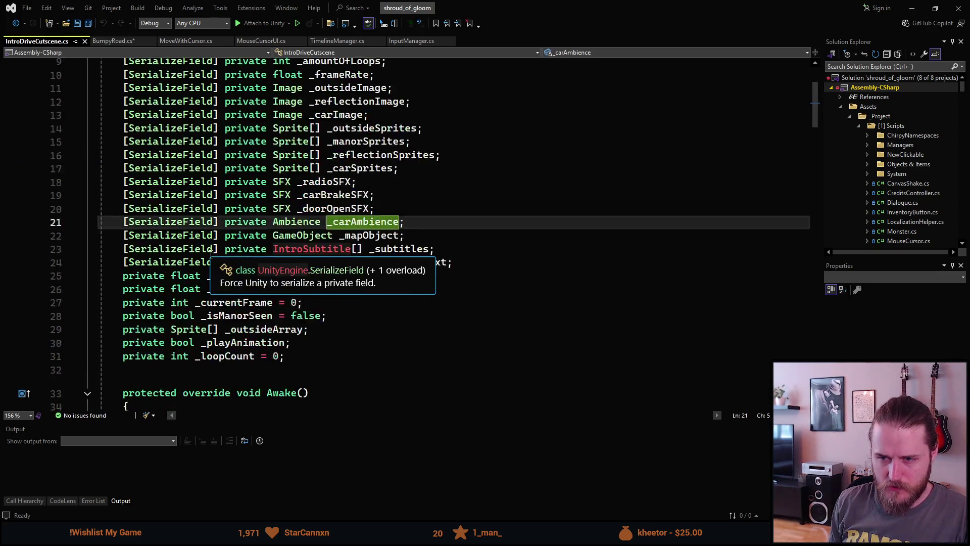
scroll(210, 254, down, 4)
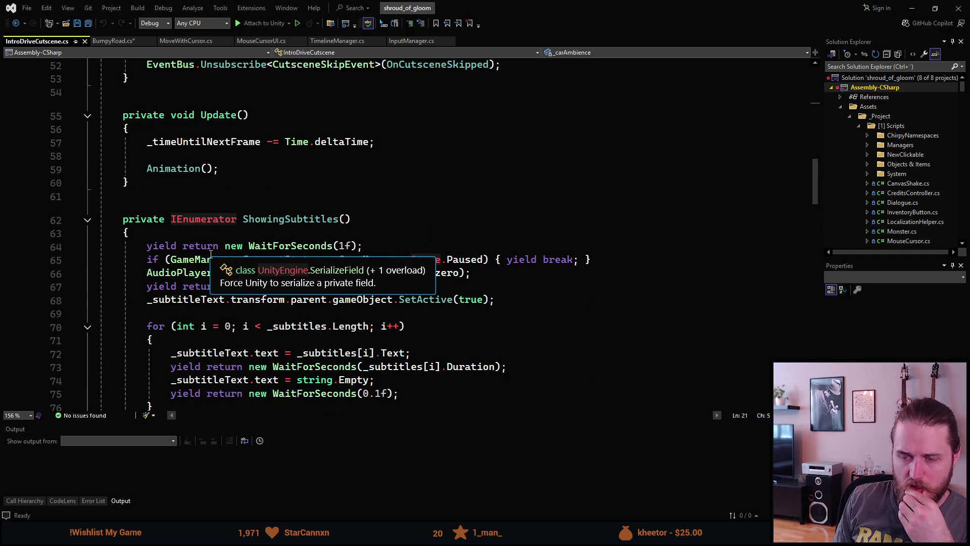
scroll(211, 254, down, 3)
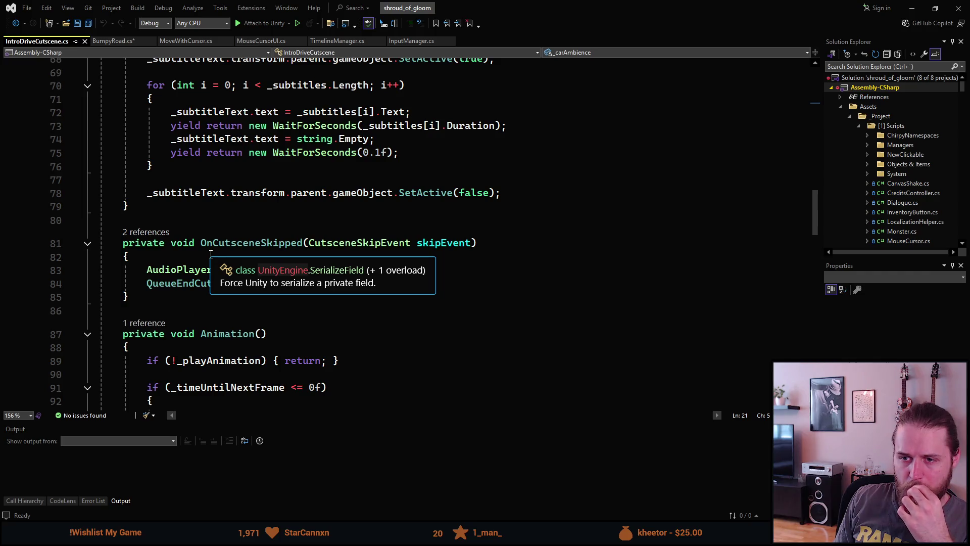
scroll(210, 253, down, 3)
scroll(211, 250, up, 4)
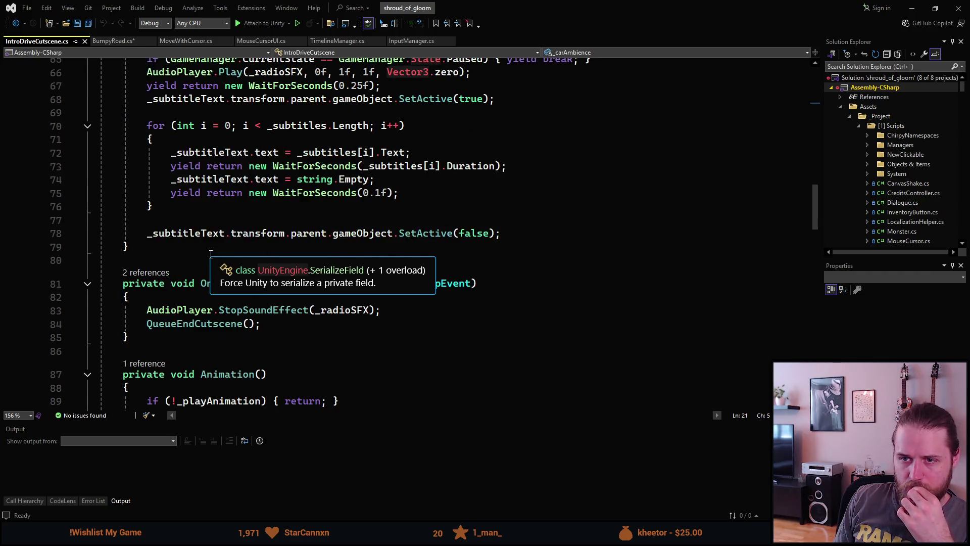
scroll(211, 249, up, 4)
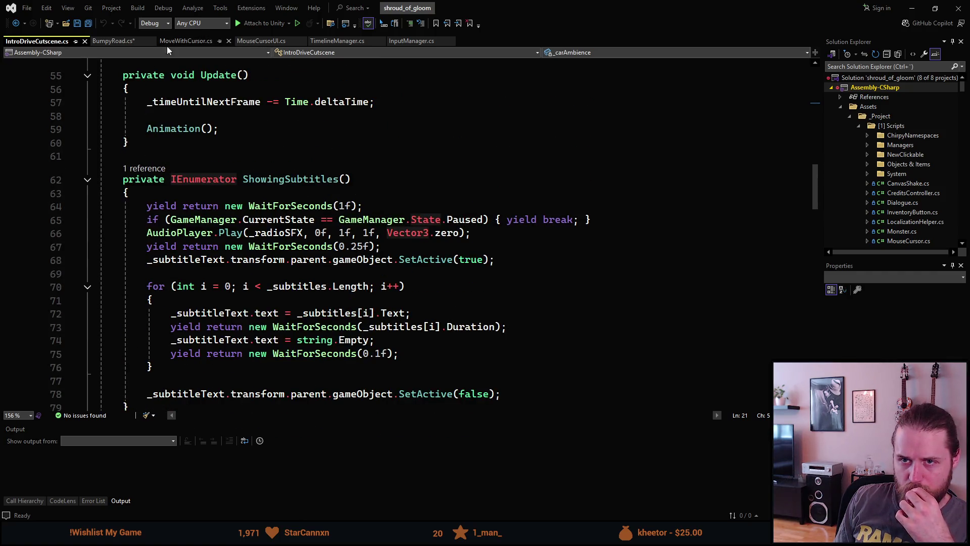
click(185, 40)
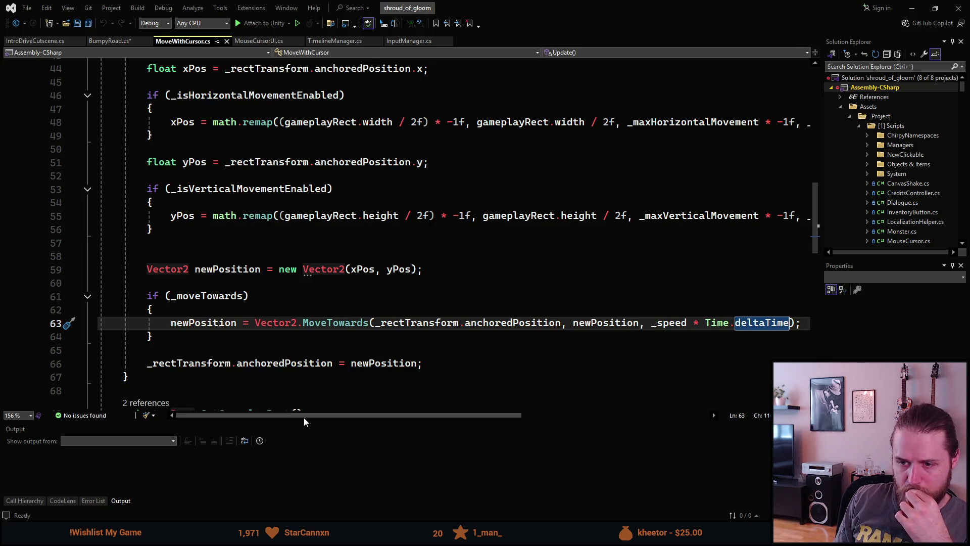
mouse_move(304, 416)
mouse_down()
mouse_move(325, 423)
mouse_move(283, 418)
mouse_up()
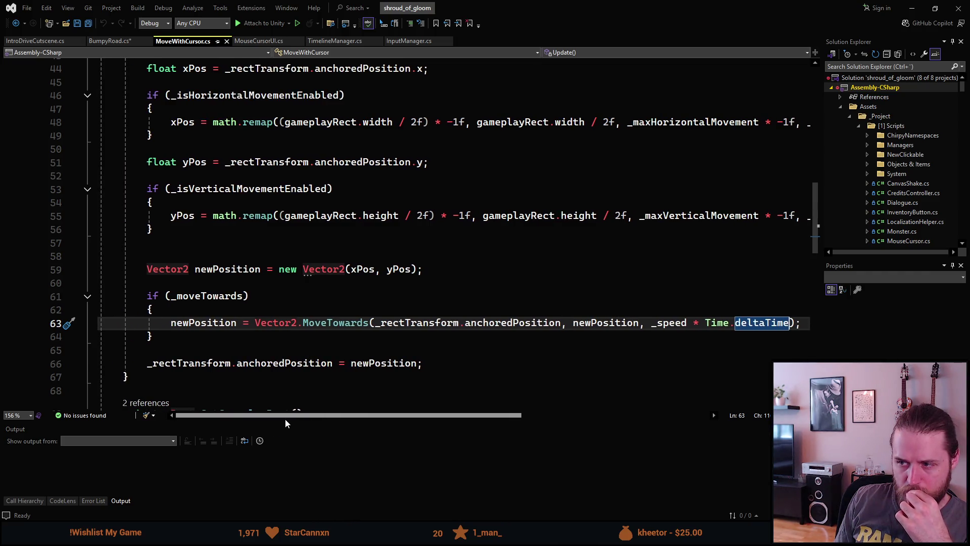
mouse_move(288, 360)
scroll(289, 360, up, 3)
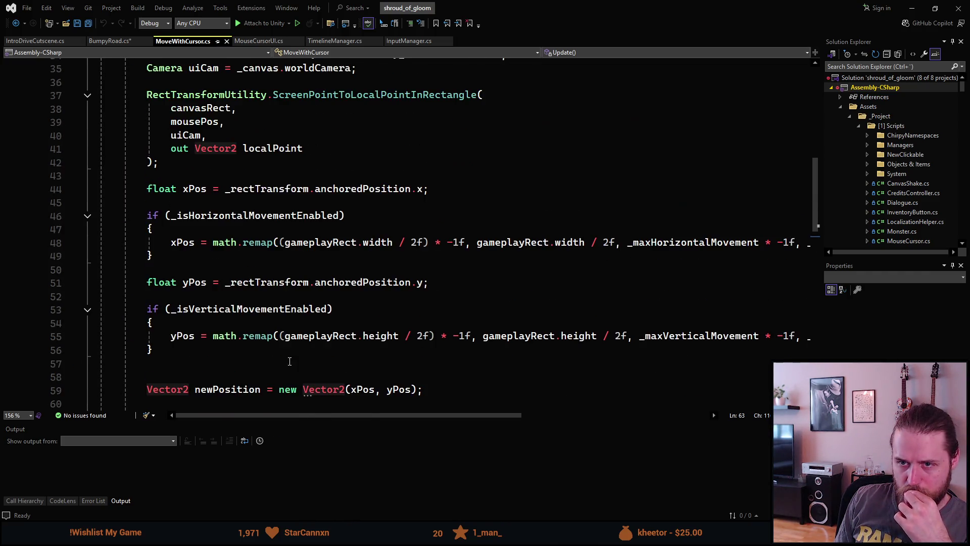
key(ctrl+Tab)
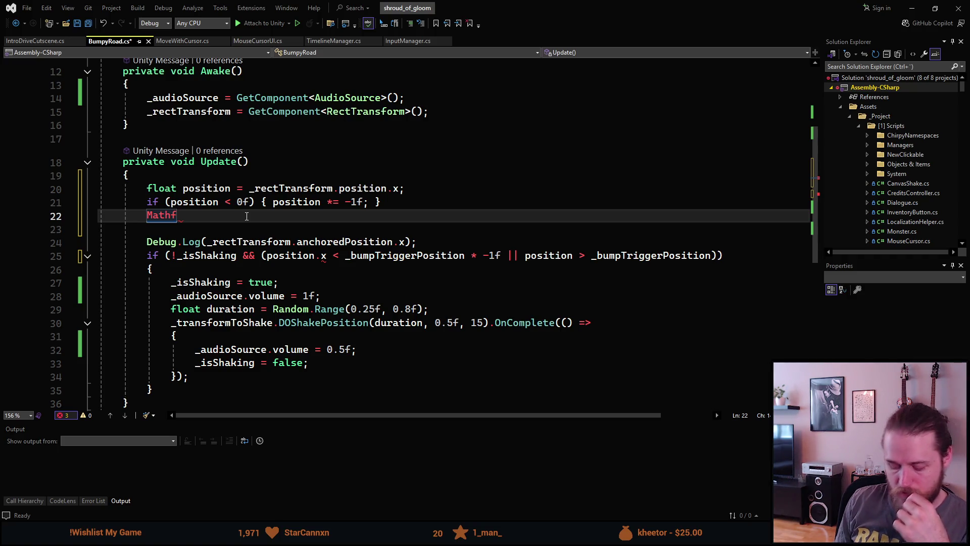
Step: Complete the line as Mathf.Lerp(0.5f, 1f, position)
text(.Ler)
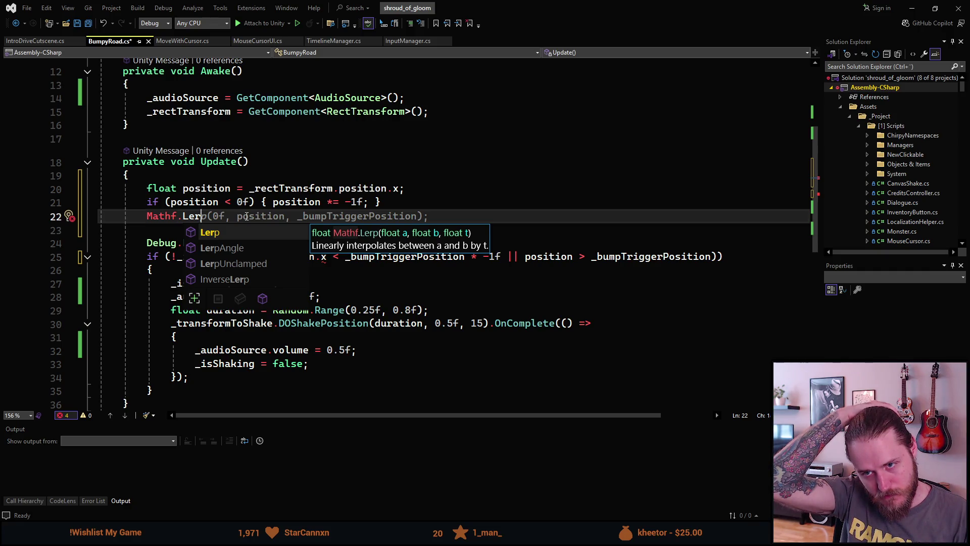
key(Tab)
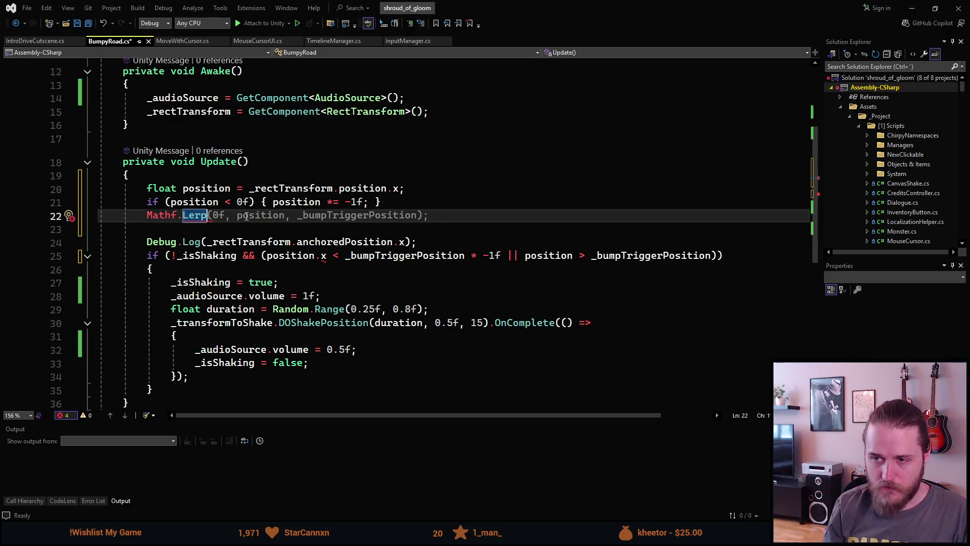
key(Tab)
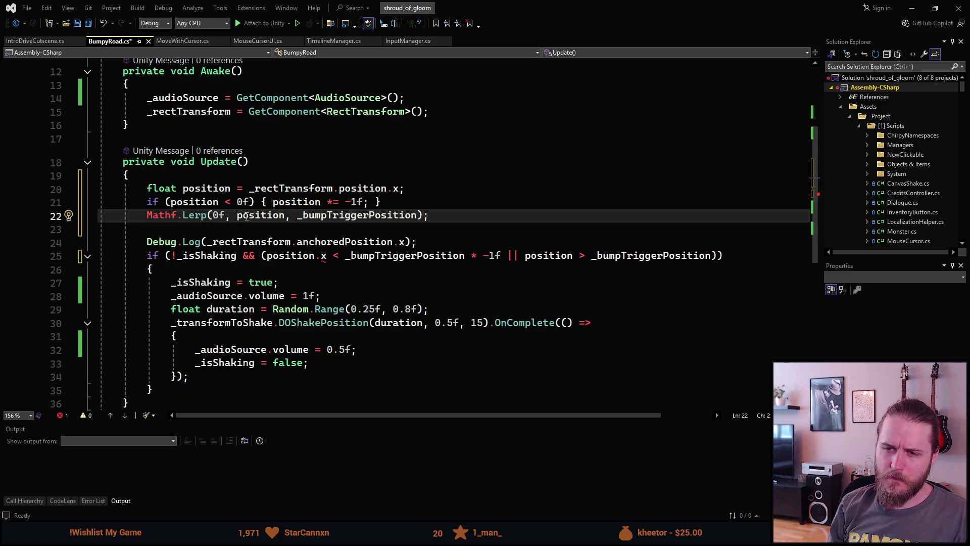
key(BackSpace)
text(.5f)
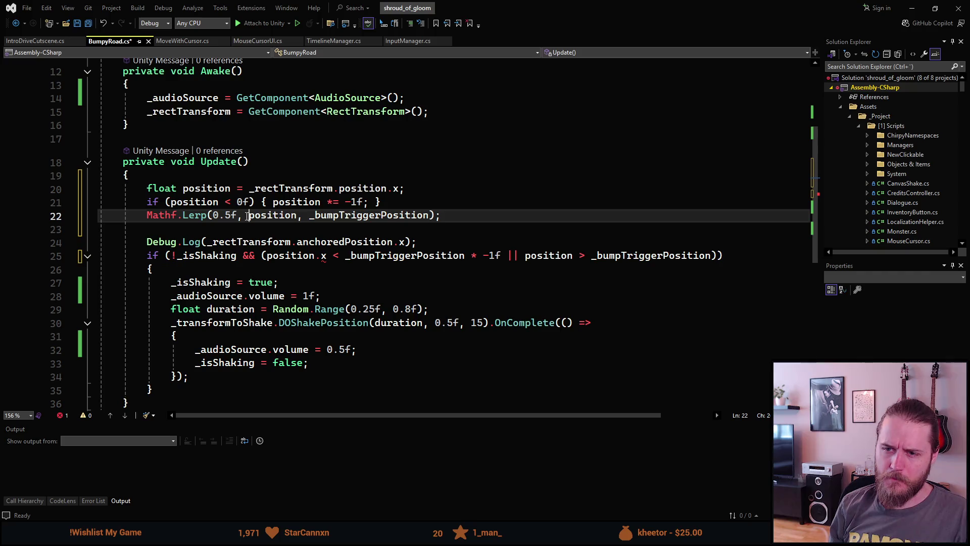
key(Delete)
key(Delete)
key(Delete)
text(1f)
key(Right)
key(Right)
key(ctrl+Delete)
text(position)
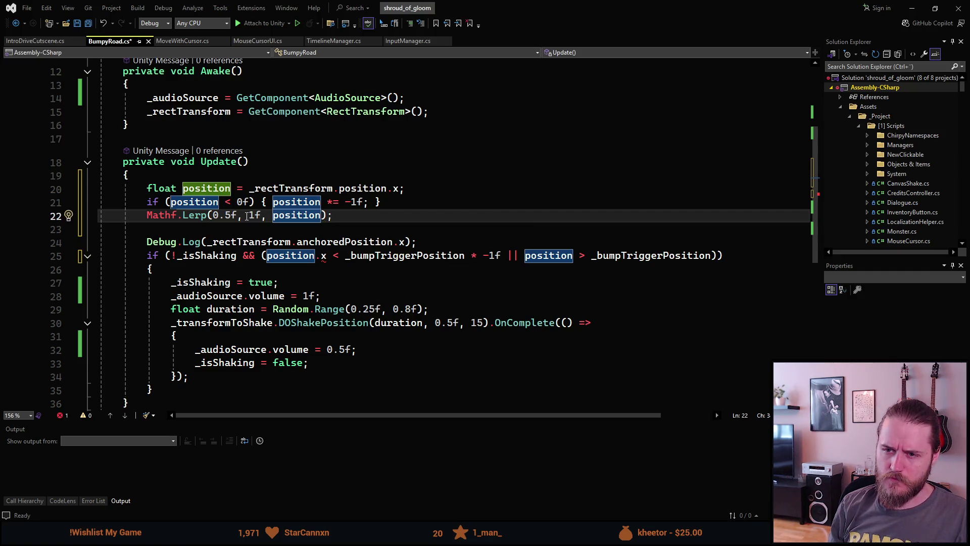
Step: Store the Lerp result in a new 'float volume' variable
key(End)
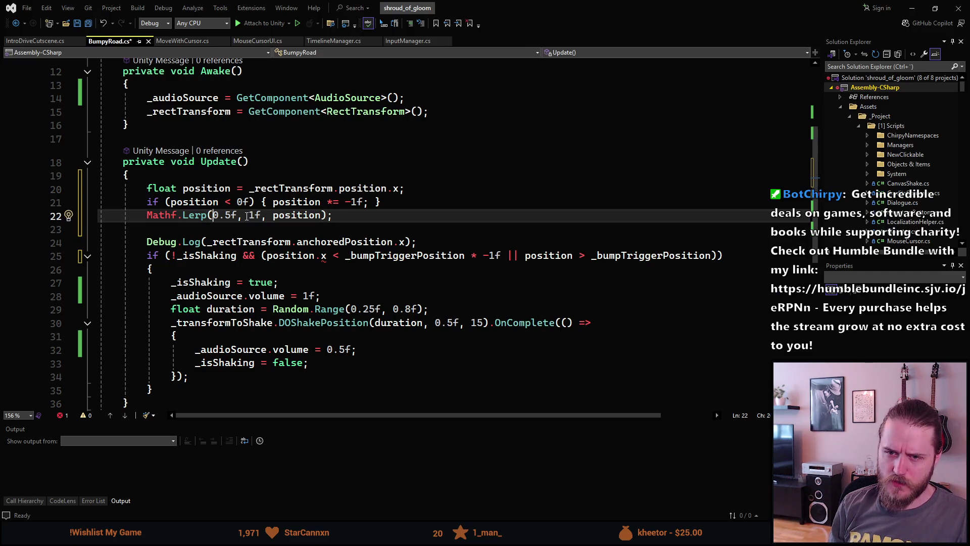
key(Home)
text(volume =)
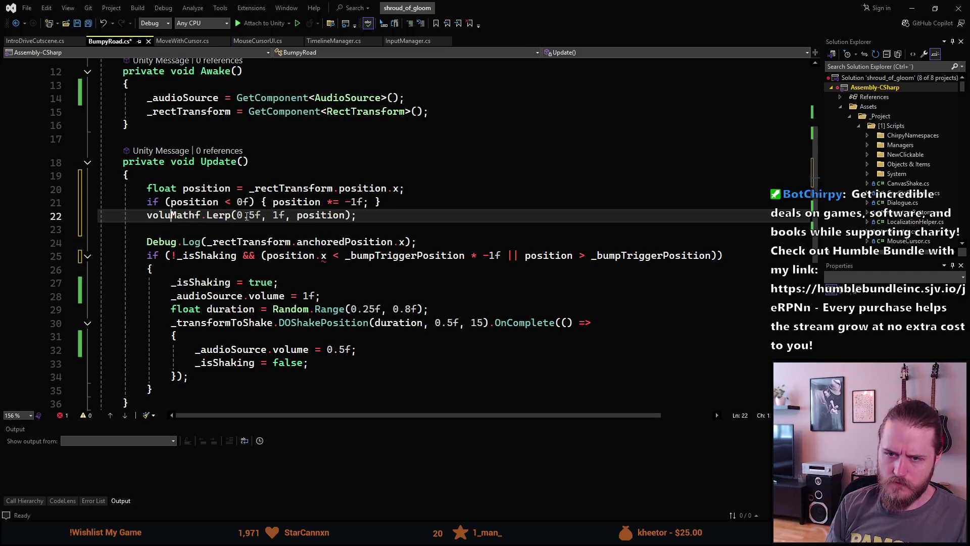
key(Home)
text(float)
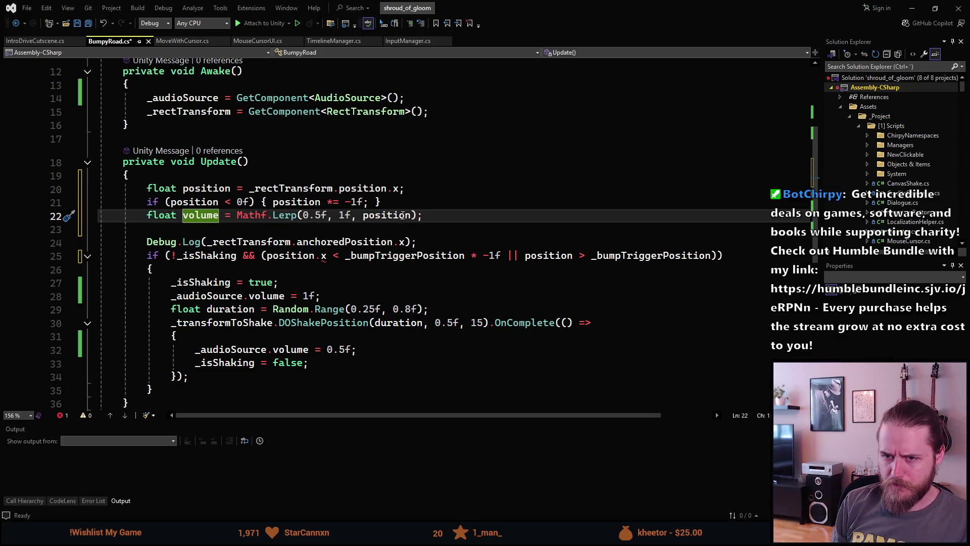
click(426, 217)
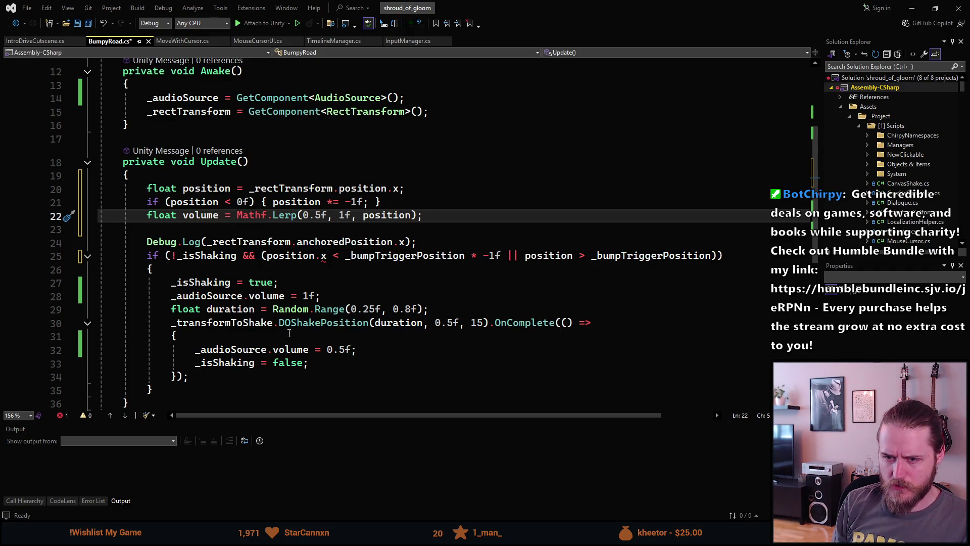
Step: Delete the volume 0.5f reset and volume 1f lines from the shake callback
click(365, 351)
key(shift+Home)
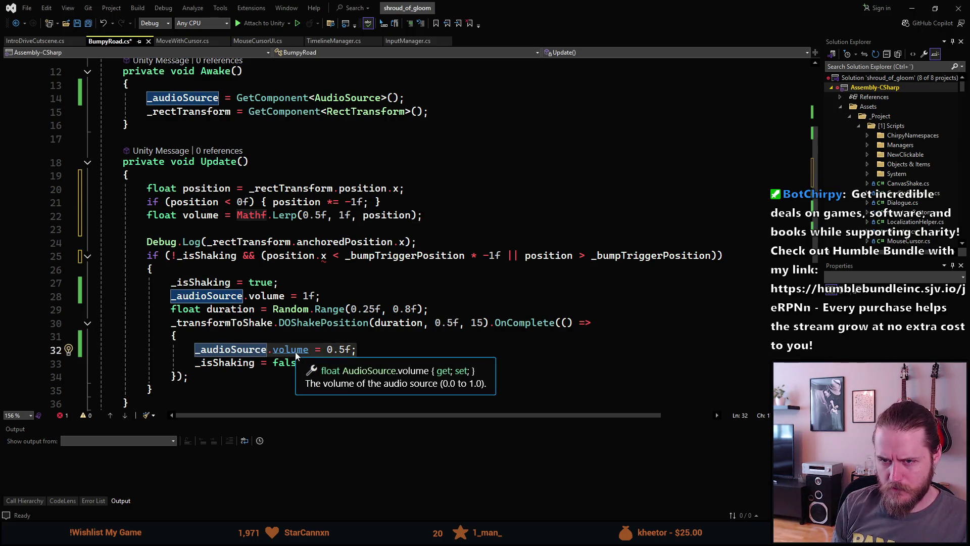
key(BackSpace)
key(BackSpace)
key(Up)
key(Up)
key(Up)
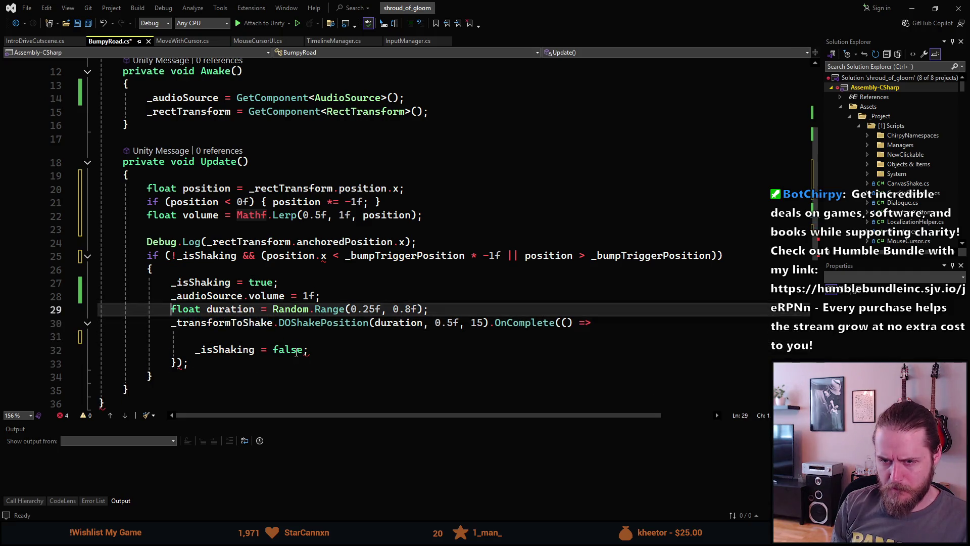
key(ctrl+x)
key(Up)
key(Up)
key(Up)
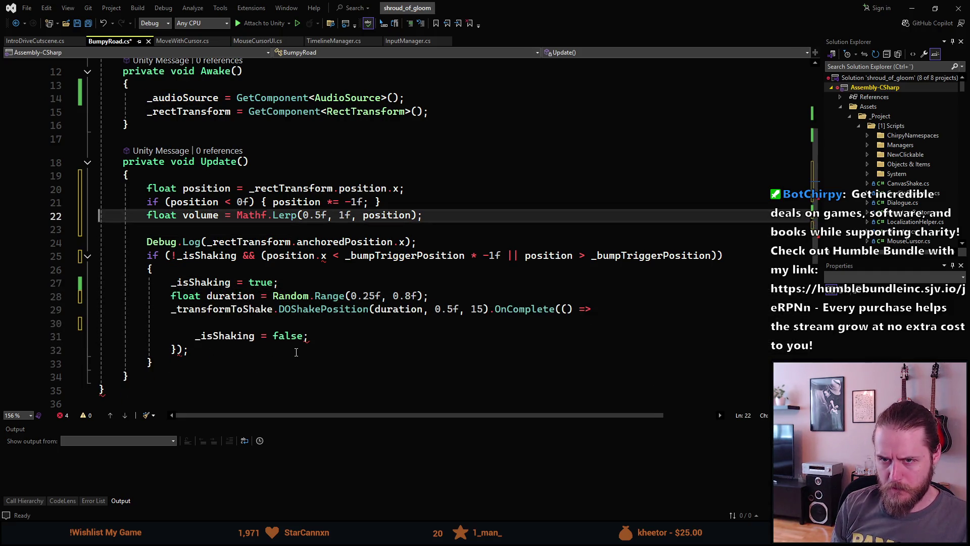
Step: Add '_audioSource.volume = volume;' below the Lerp line and save BumpyRoad.cs
key(Return)
key(Tab)
key(Left)
key(BackSpace)
key(BackSpace)
key(BackSpace)
text(volume)
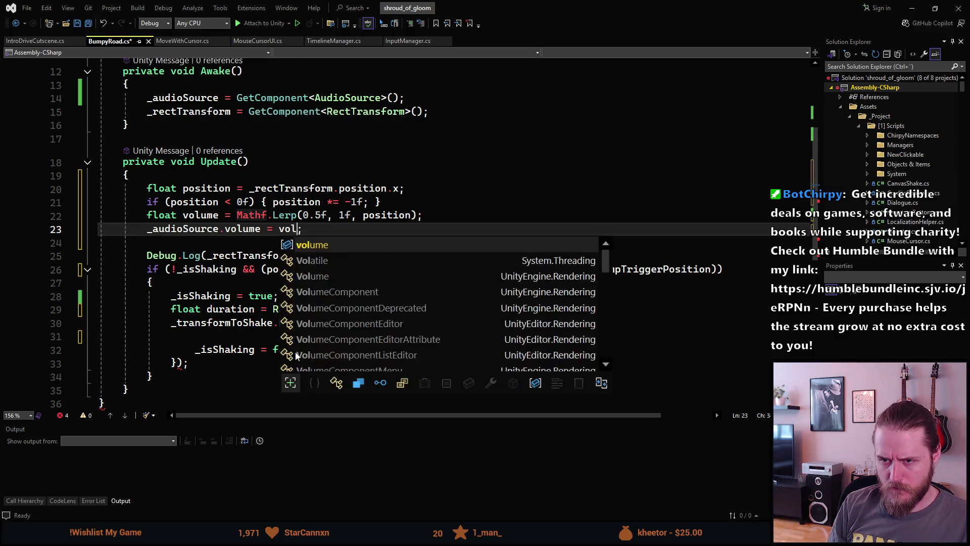
key(ctrl+s)
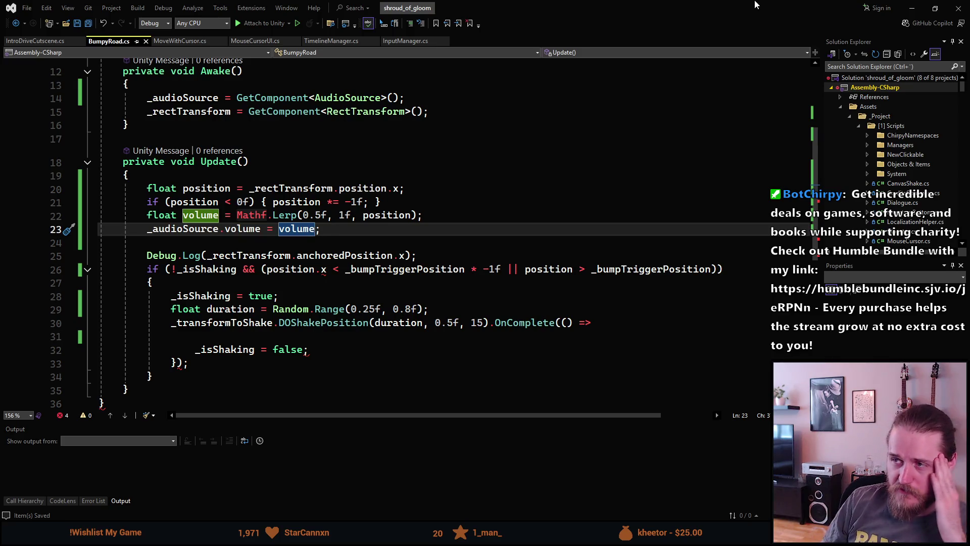
key(alt+Tab)
Step: Recompile, clear the Console, and play-test the intro drive, with volume varying about 0.56–0.71
click(384, 9)
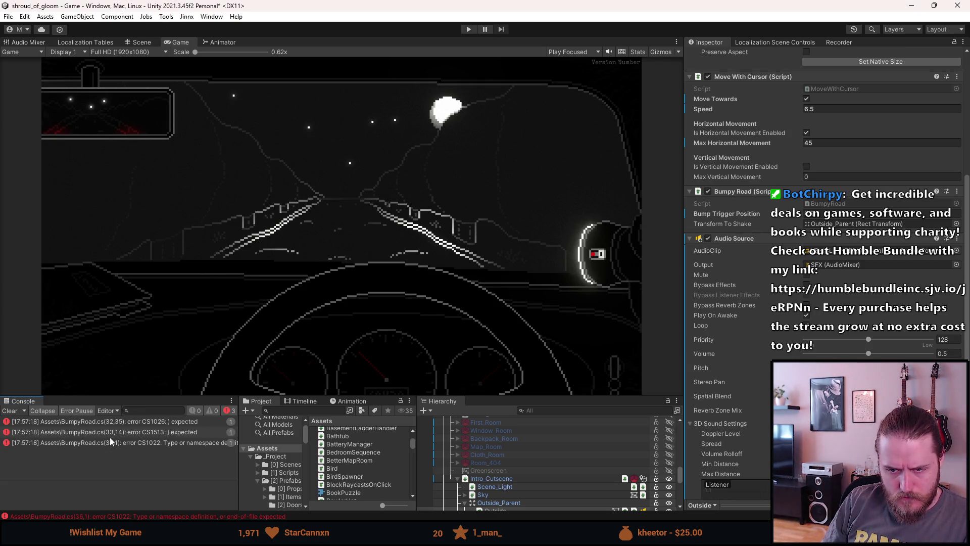
double_click(108, 423)
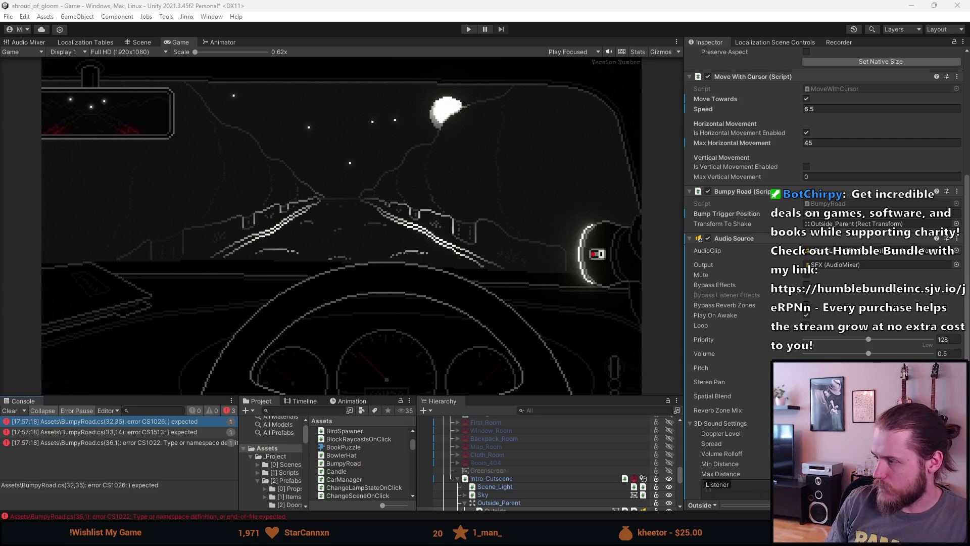
click(87, 450)
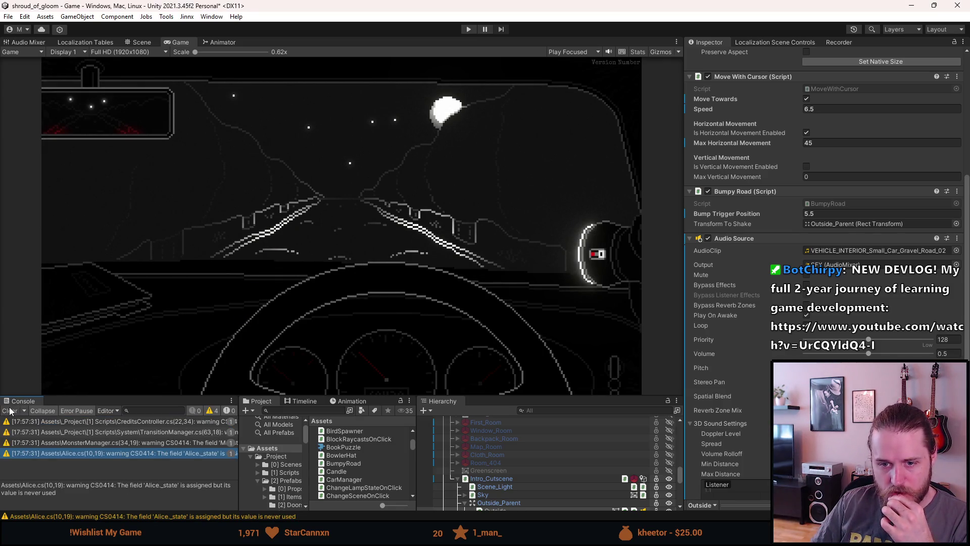
click(10, 410)
click(469, 30)
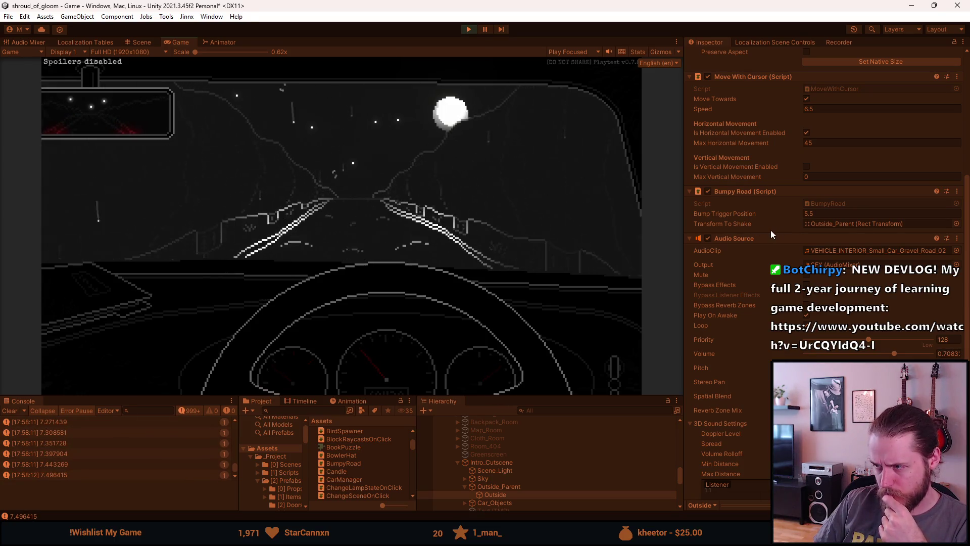
click(466, 30)
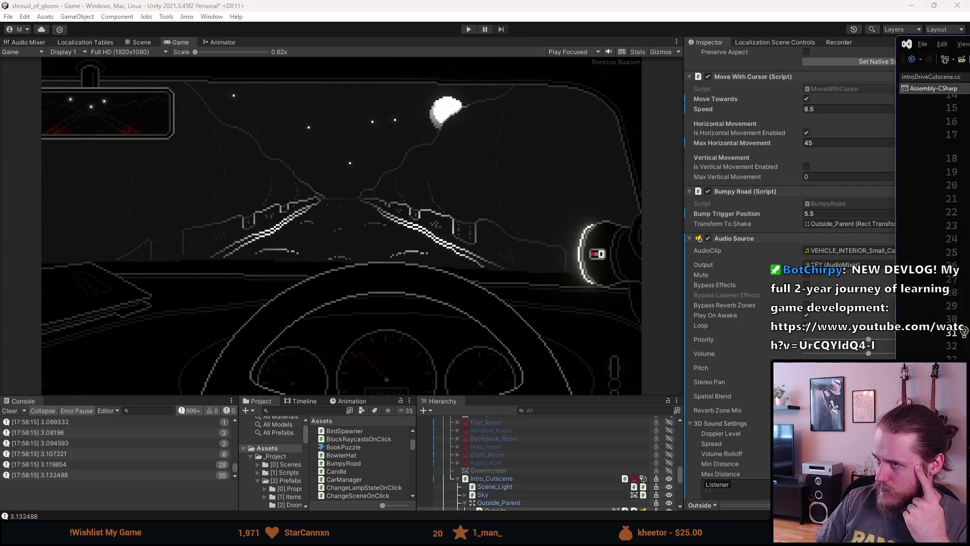
Step: Delete 'Mathf.Lerp(0.5f, 1f, position);' from line 22, leaving 'float volume = ()'
key(alt+Tab)
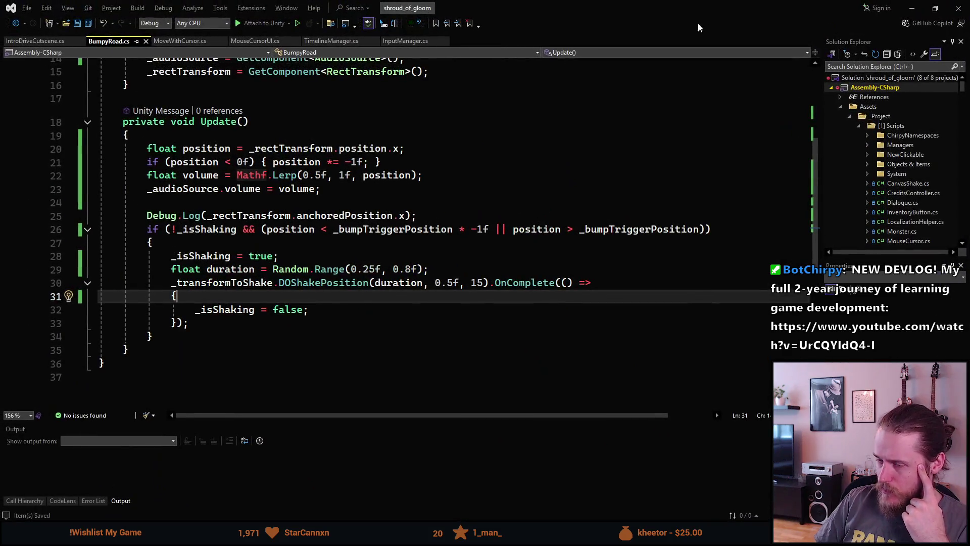
click(237, 176)
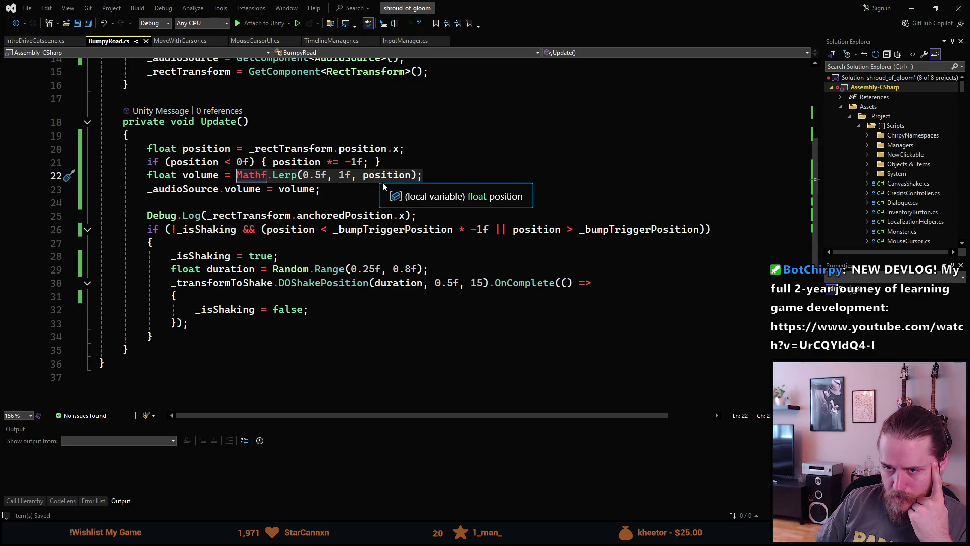
key(shift+End)
key(Delete)
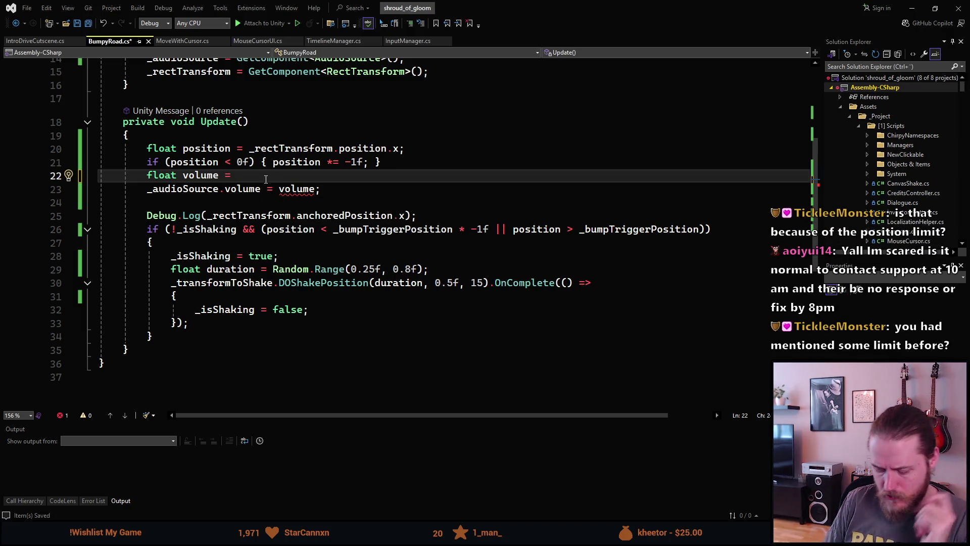
text(()
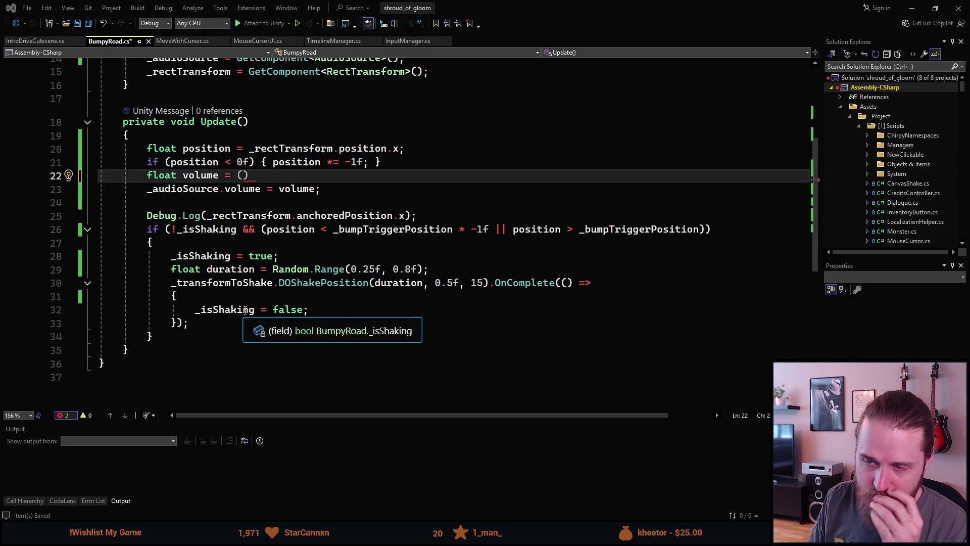
Step: Scroll through BumpyRoad.cs, then view IntroDriveCutscene.cs and its ShowingSubtitles coroutine
scroll(257, 255, up, 5)
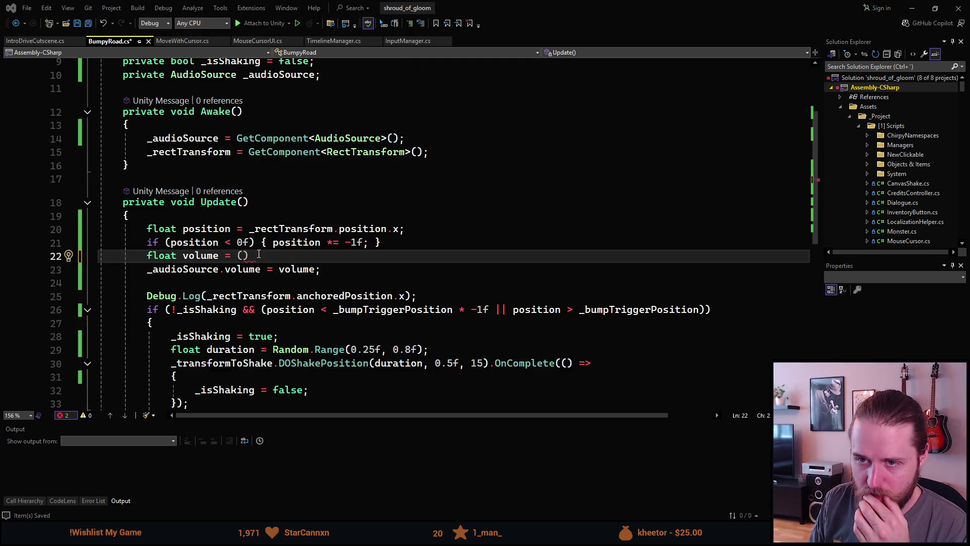
scroll(259, 253, down, 5)
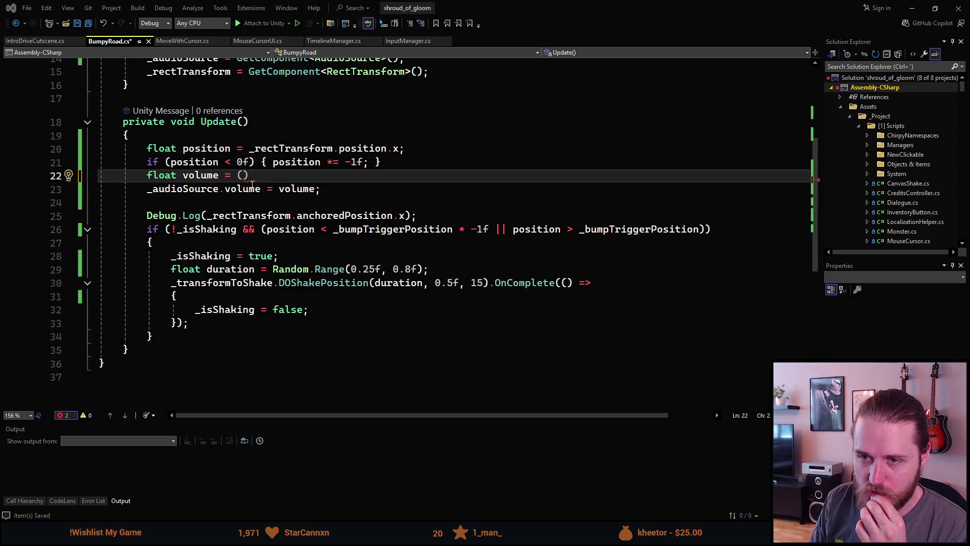
scroll(251, 184, up, 1)
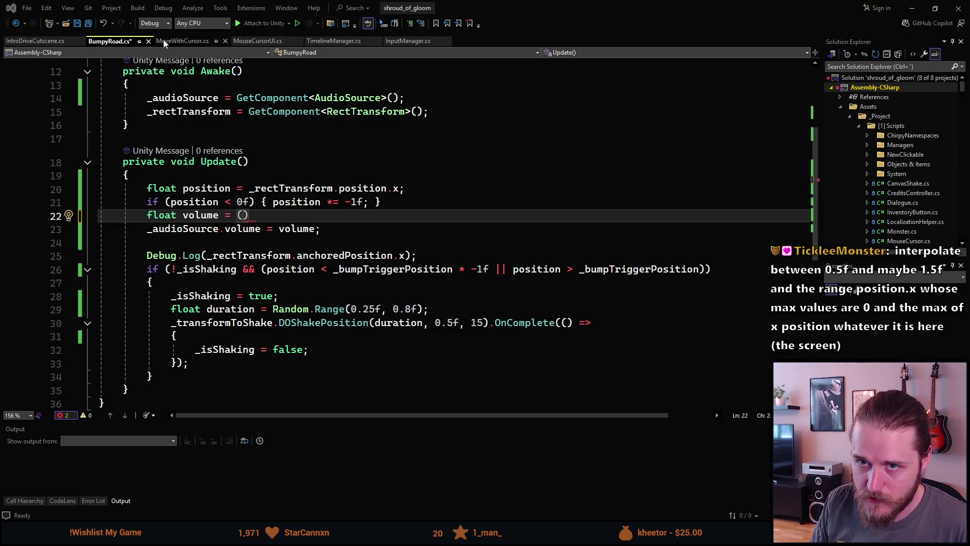
click(45, 40)
scroll(281, 178, down, 3)
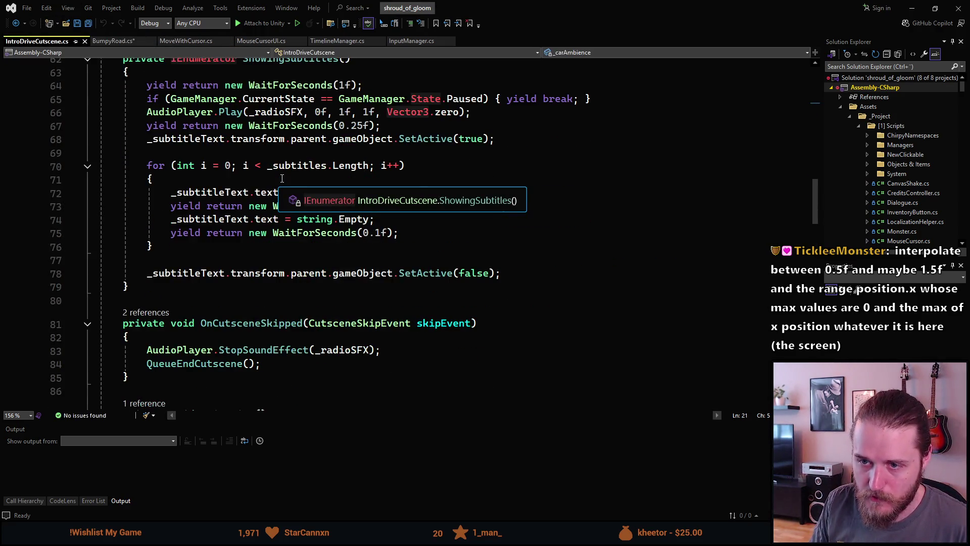
scroll(282, 177, up, 4)
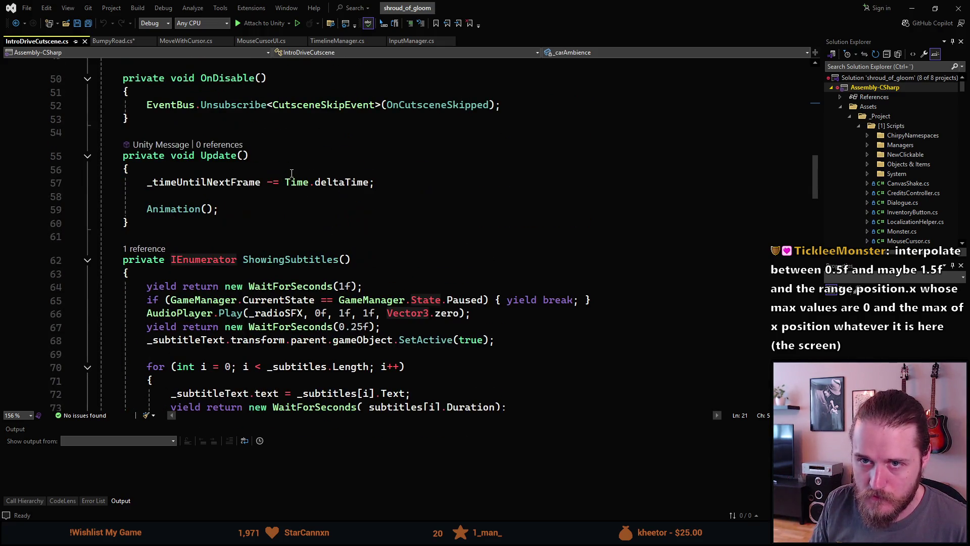
click(189, 43)
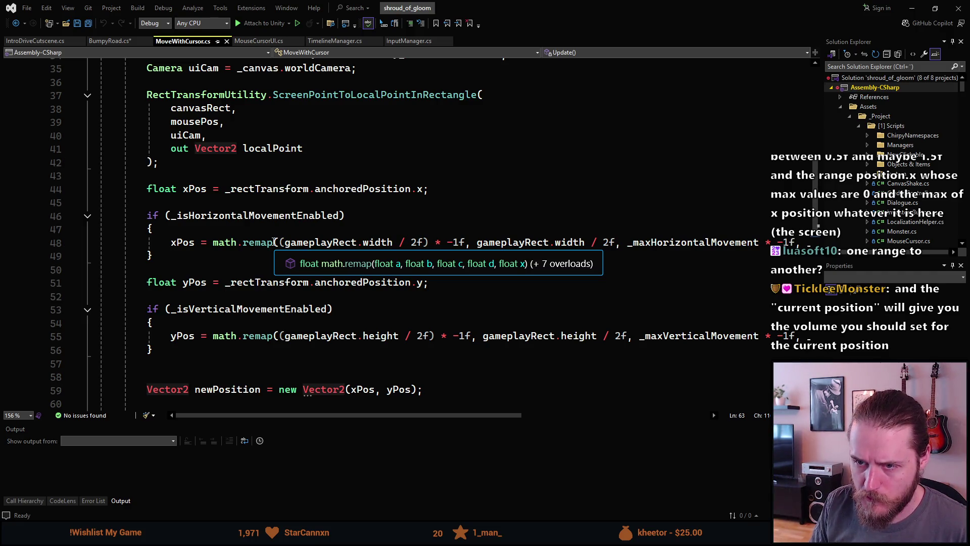
click(108, 41)
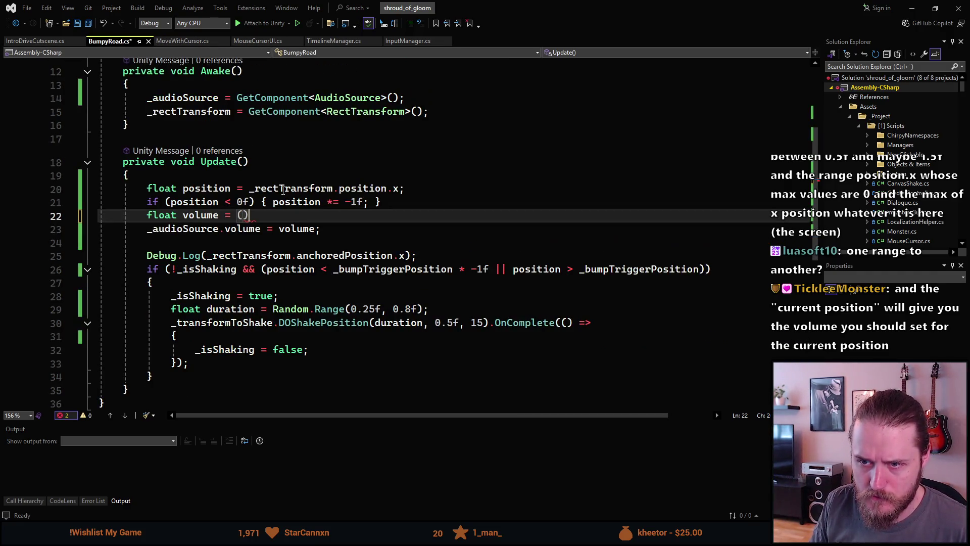
Step: Replace the empty parentheses on the volume line with an empty math.remap() call
key(Up)
key(End)
key(BackSpace)
key(BackSpace)
text(mbox)
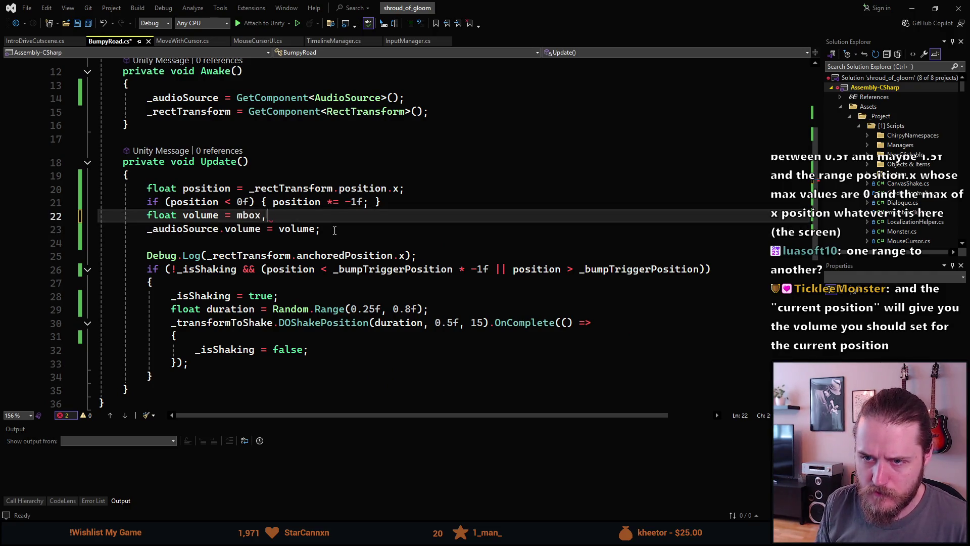
text(Mathf)
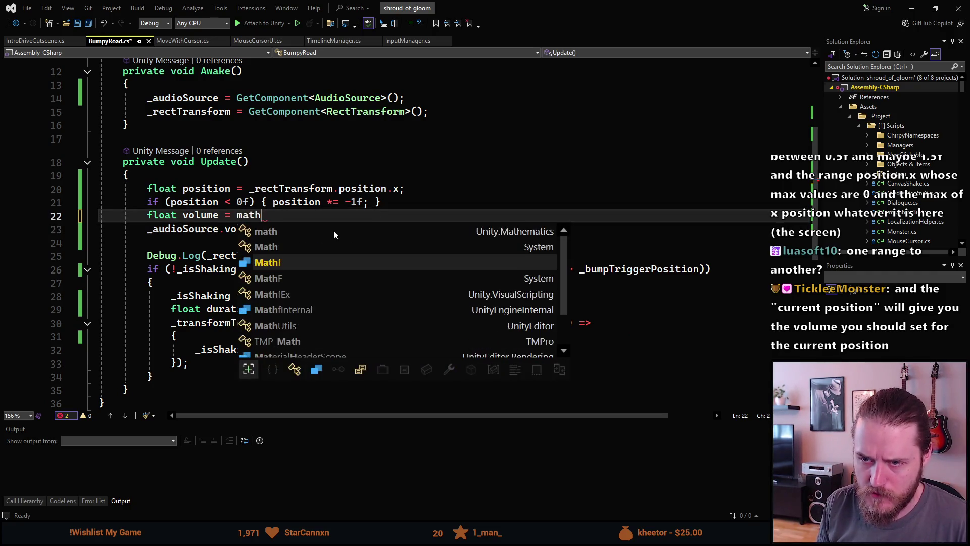
key(BackSpace)
key(BackSpace)
key(BackSpace)
text(math.remap()
key(BackSpace)
key(BackSpace)
key(BackSpace)
key(BackSpace)
key(BackSpace)
key(BackSpace)
text(math.remap();)
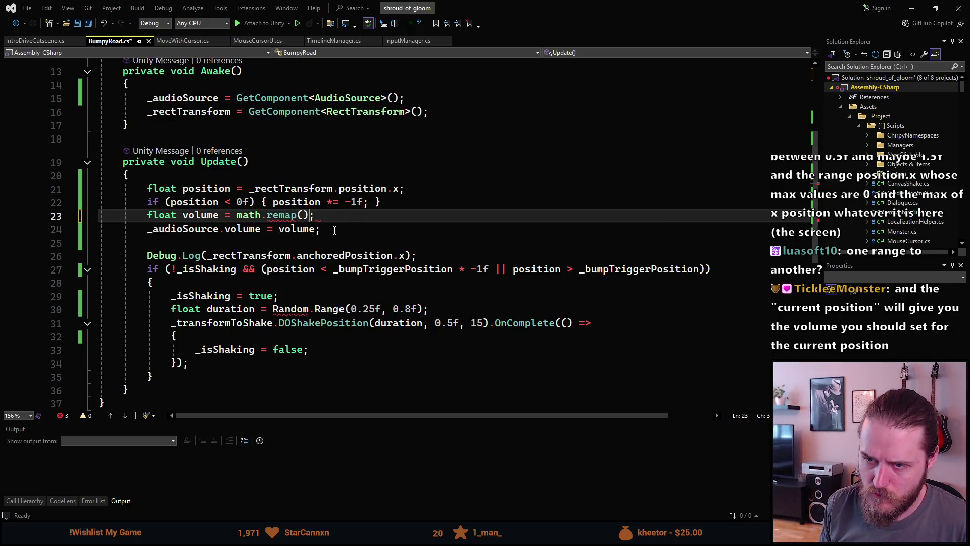
key(Up)
key(Down)
text(,)
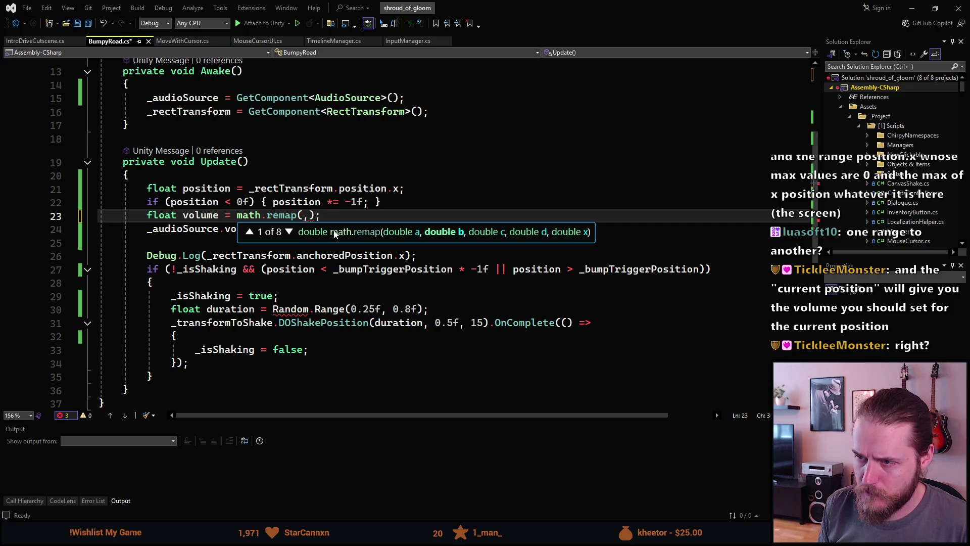
key(BackSpace)
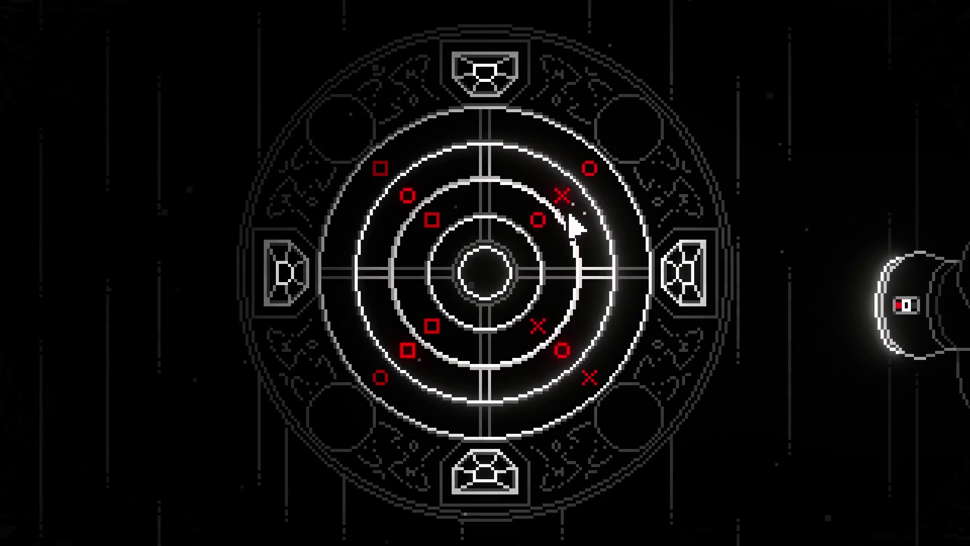
Step: Open the kitchen cabinet, switch the map to Main Floor, finish the door code, show the Inbox
click(672, 344)
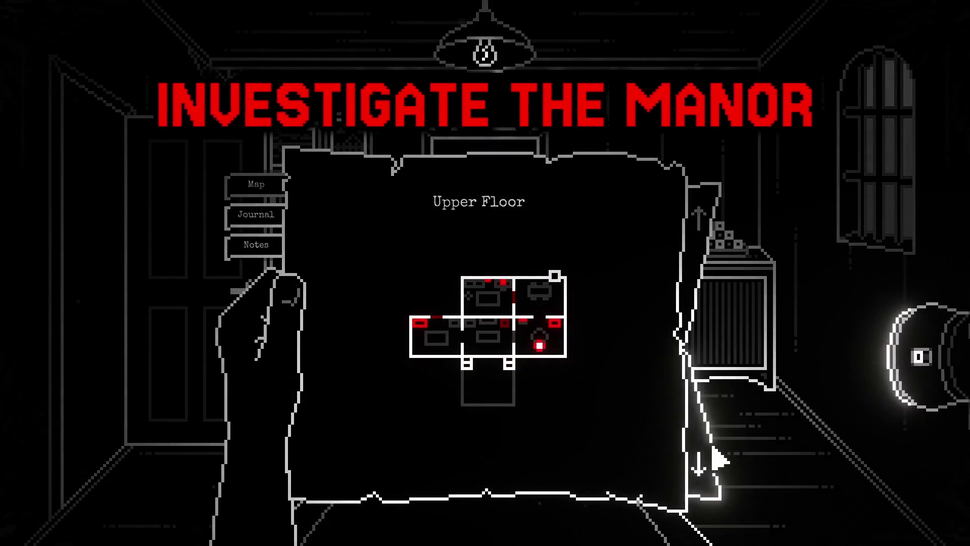
click(703, 458)
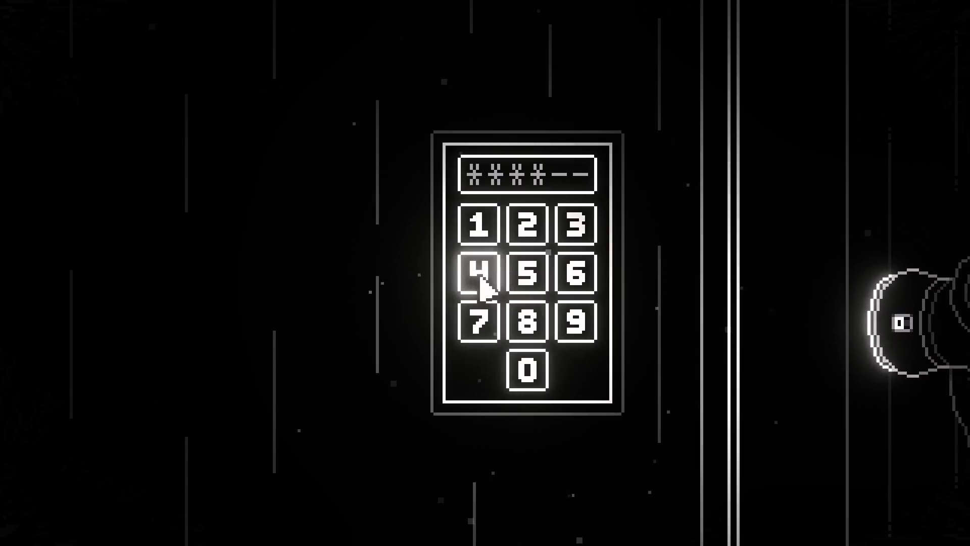
click(525, 278)
click(526, 278)
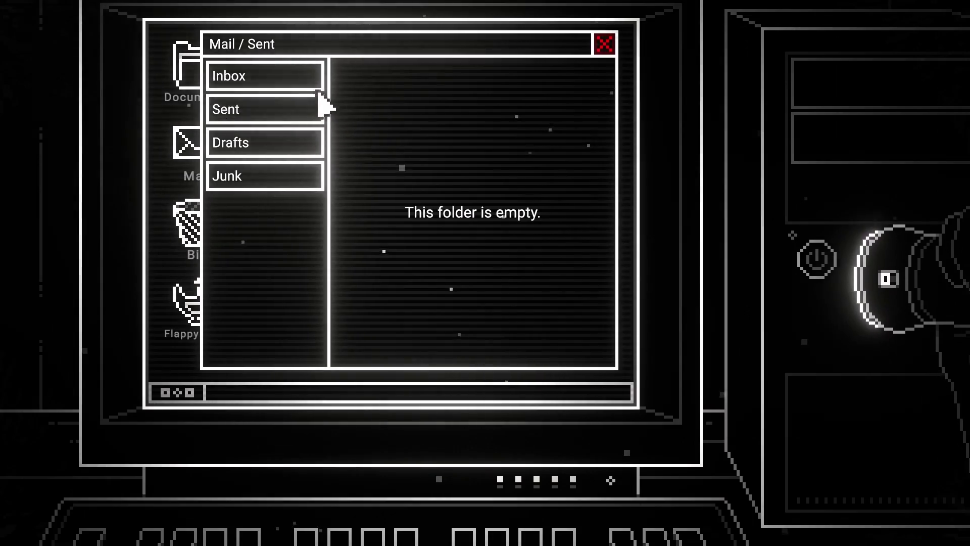
click(310, 86)
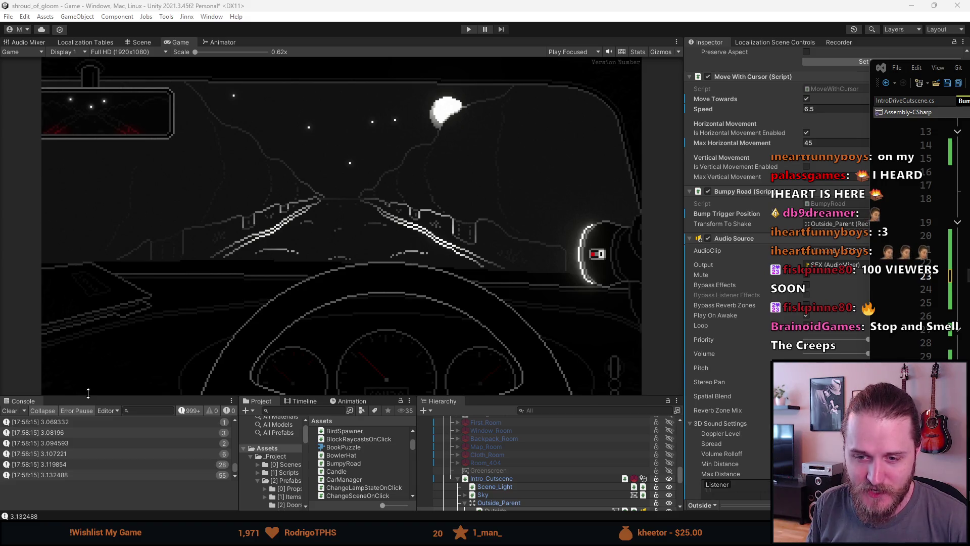
Step: Enlarge Unity's console, project and hierarchy panels, clear the console, and run the intro drive scene in Play mode
drag(104, 396, 104, 343)
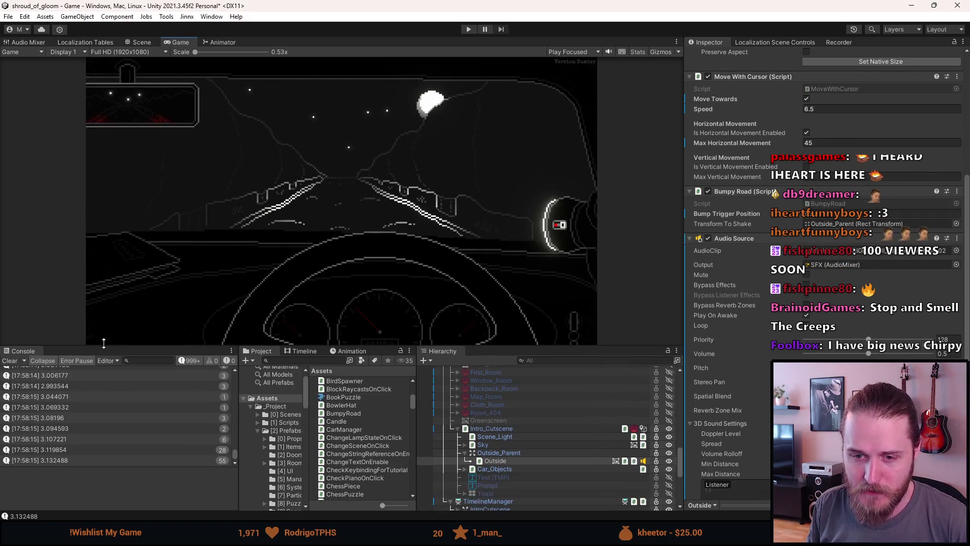
click(9, 360)
click(469, 29)
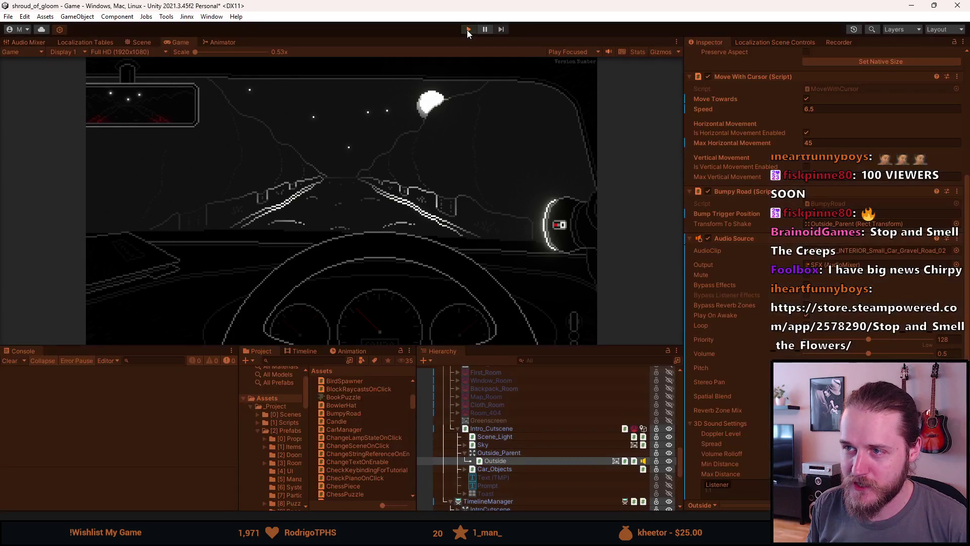